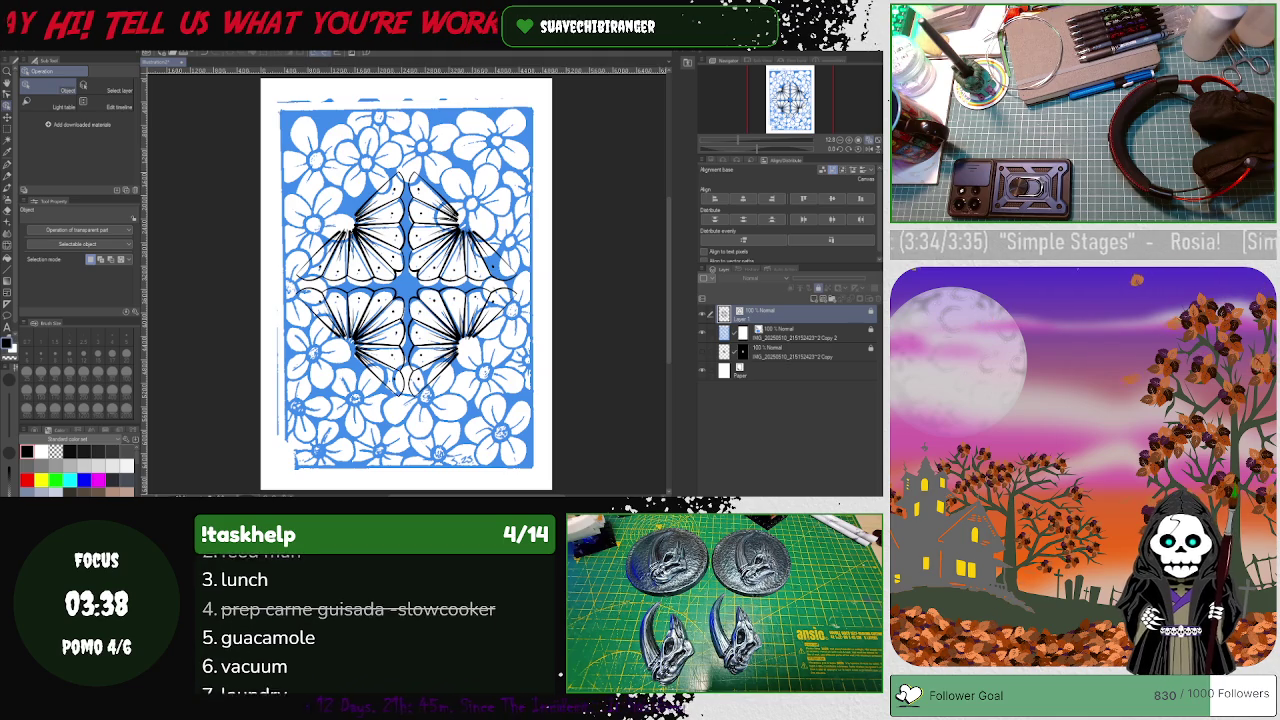
# - Restore the Streamer.bot window from the hidden system-tray icons
pyautogui.click(873, 492)
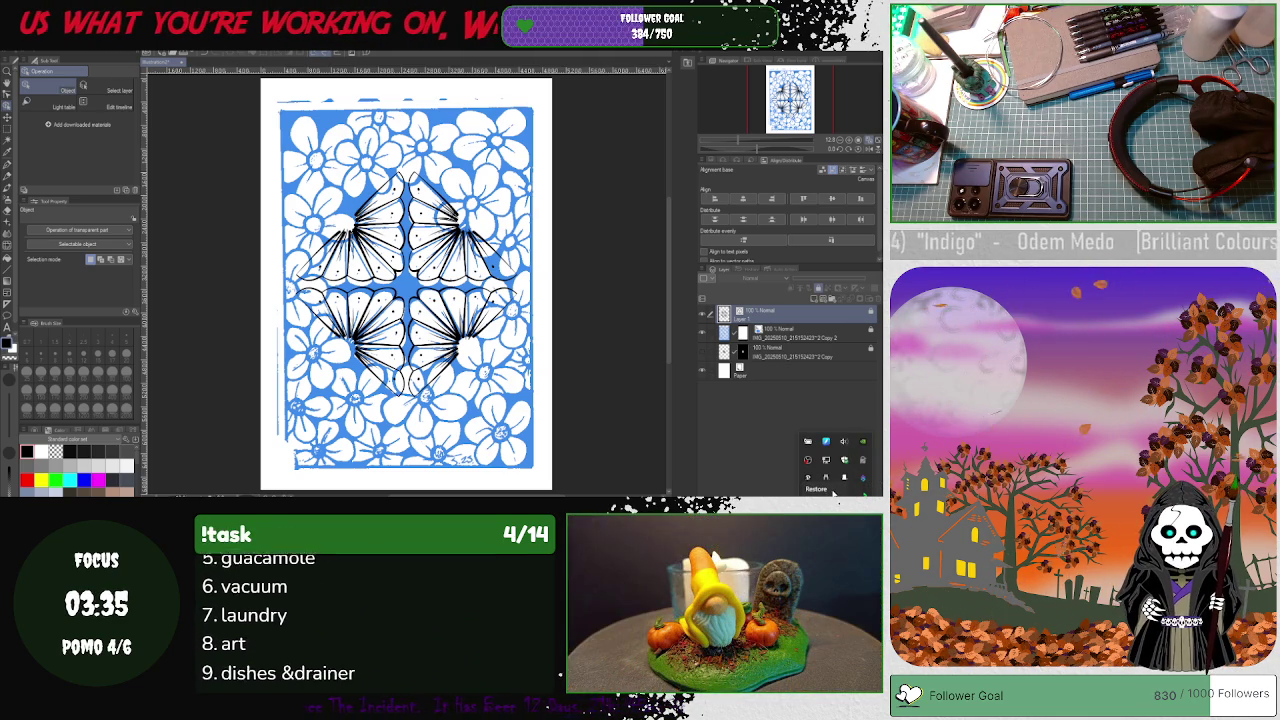
pyautogui.click(820, 489)
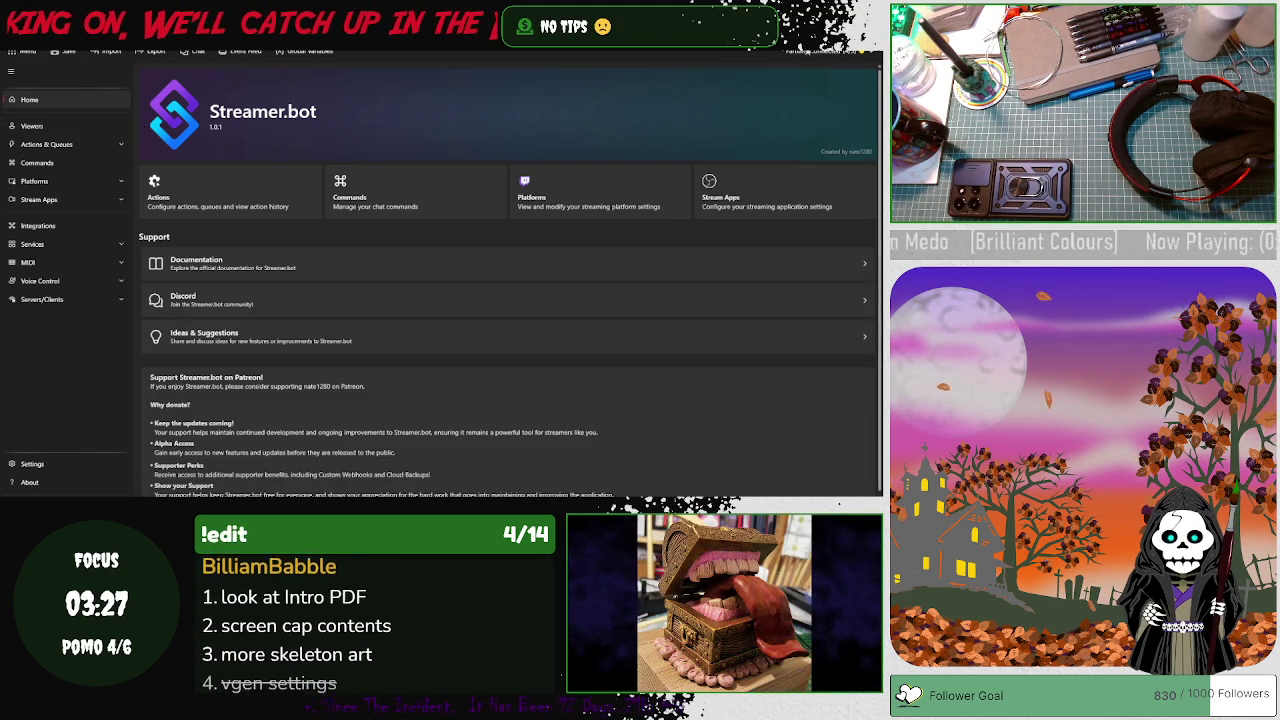
# - Show Streamer.bot's connections list for Twitch, StreamElements and OBS Studio
pyautogui.click(866, 54)
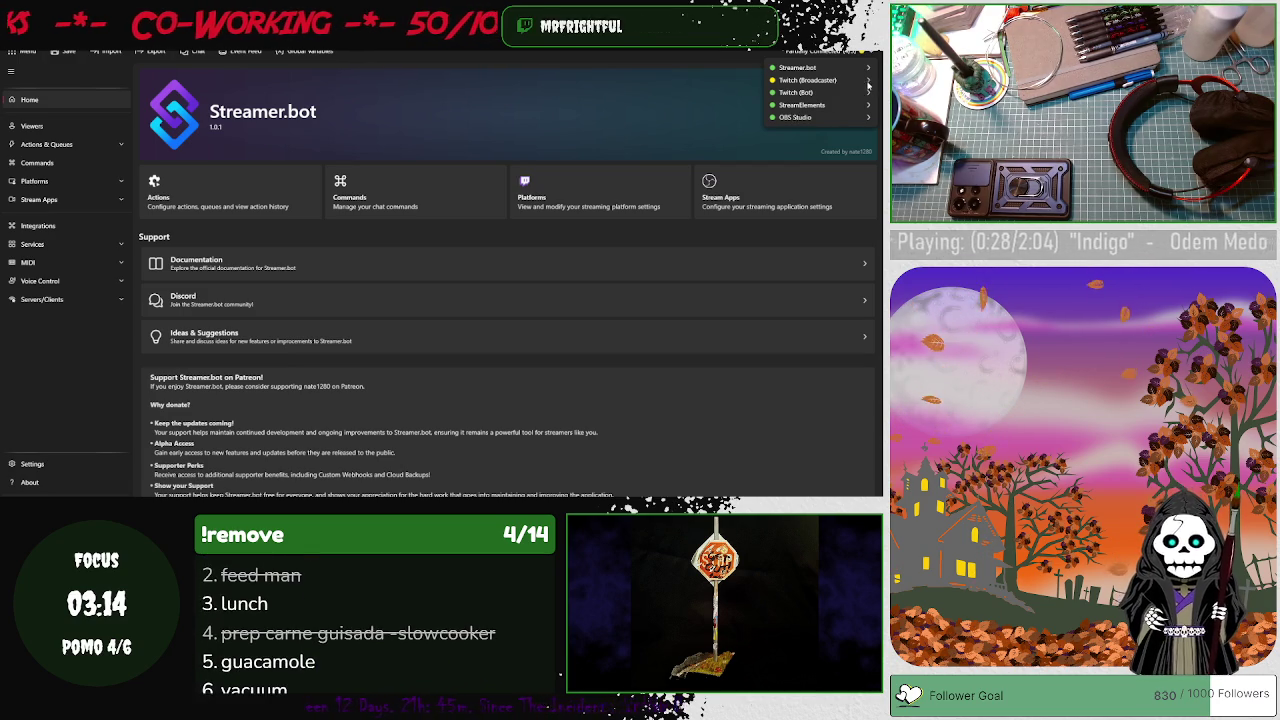
# - Open the Twitch platform settings from the connections dropdown
pyautogui.click(868, 80)
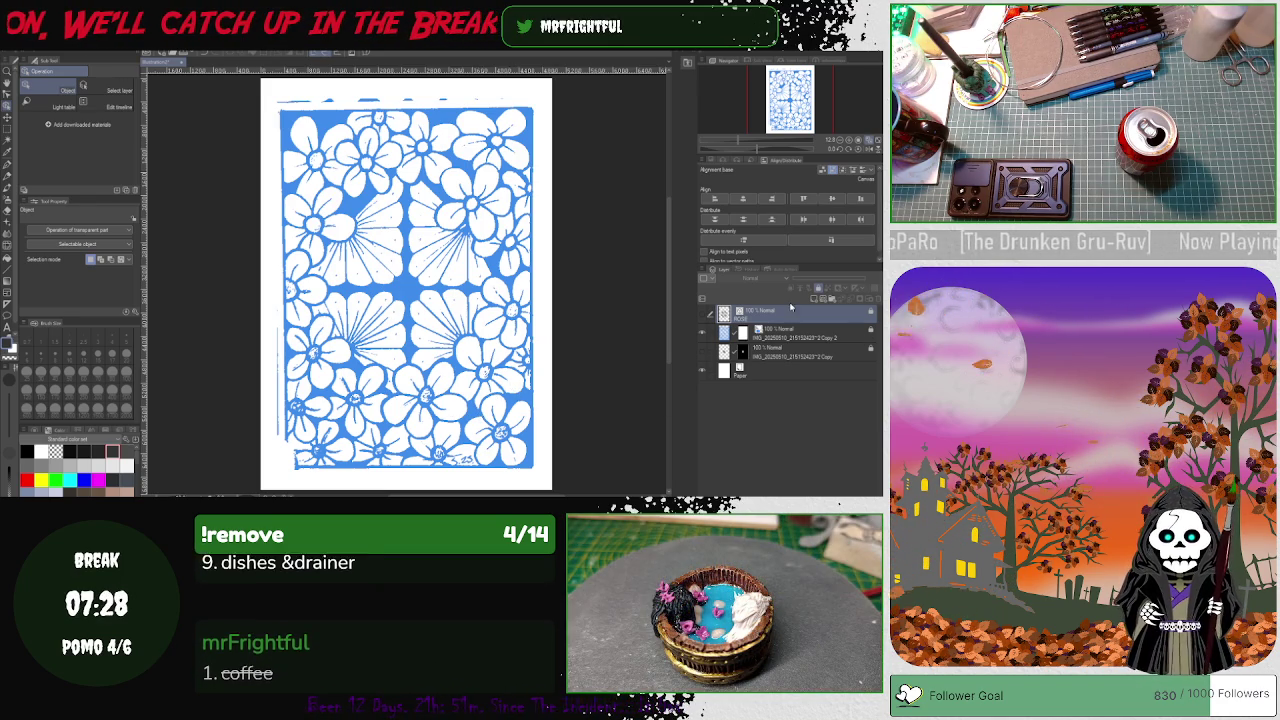
# - Create a new layer folder and make the black line-art layer visible
pyautogui.click(835, 300)
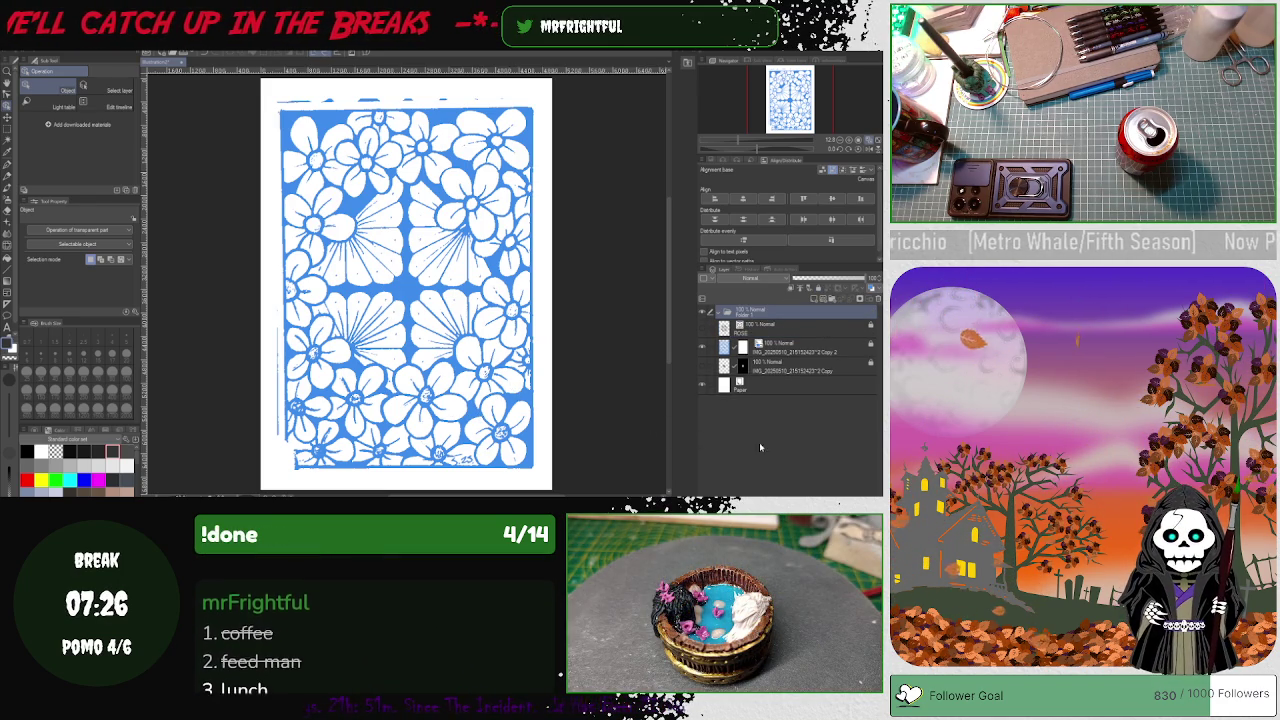
pyautogui.click(752, 327)
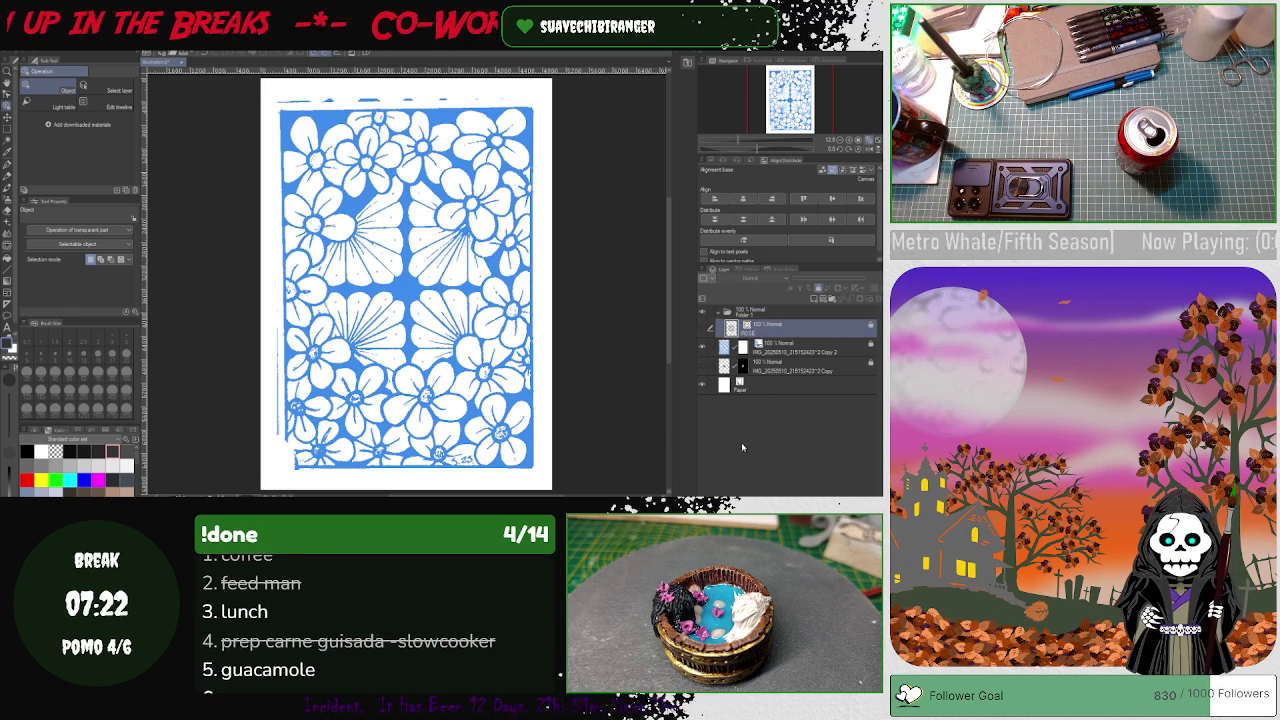
pyautogui.click(702, 327)
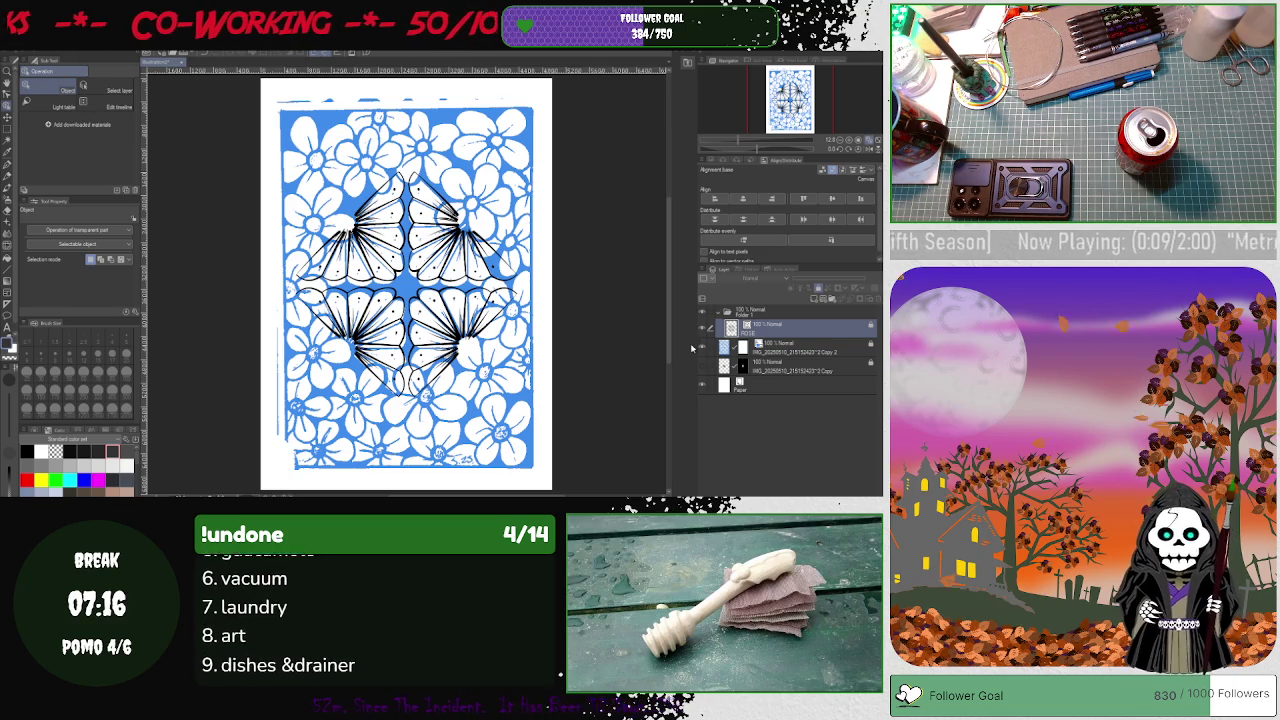
# - Toggle the blue flower pattern on and off to compare, then hide the line art
pyautogui.click(703, 347)
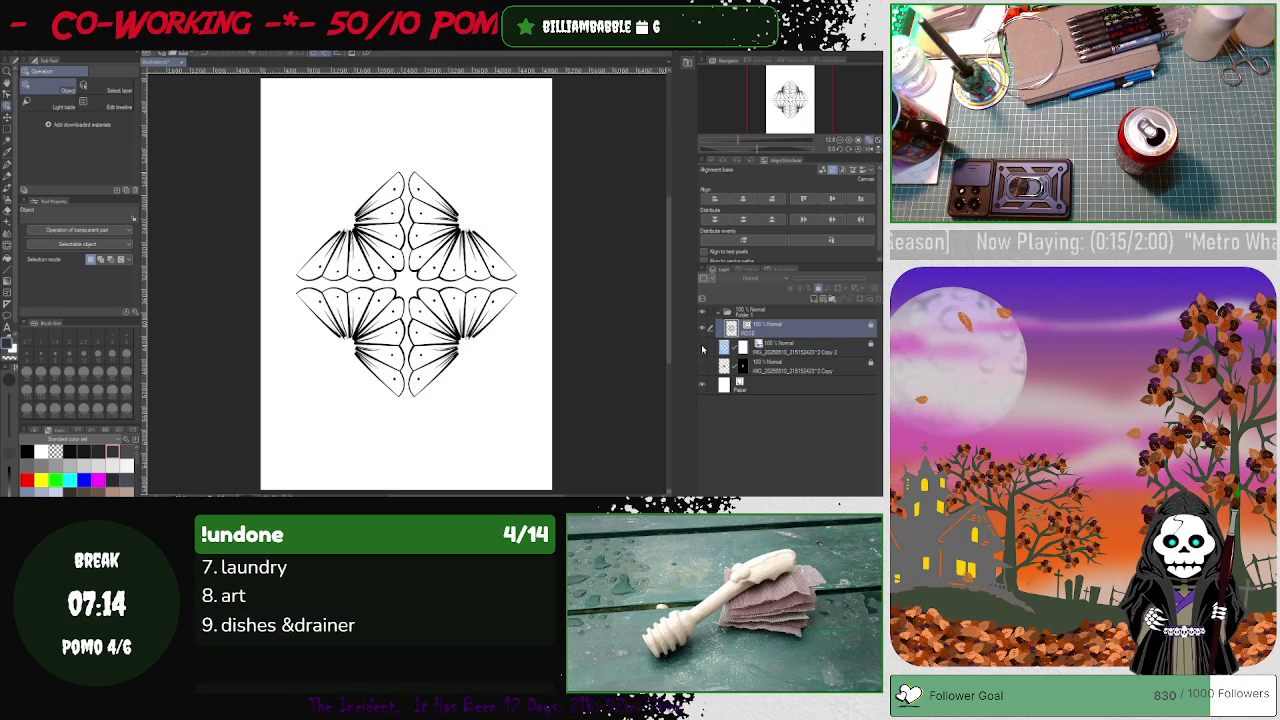
pyautogui.click(703, 347)
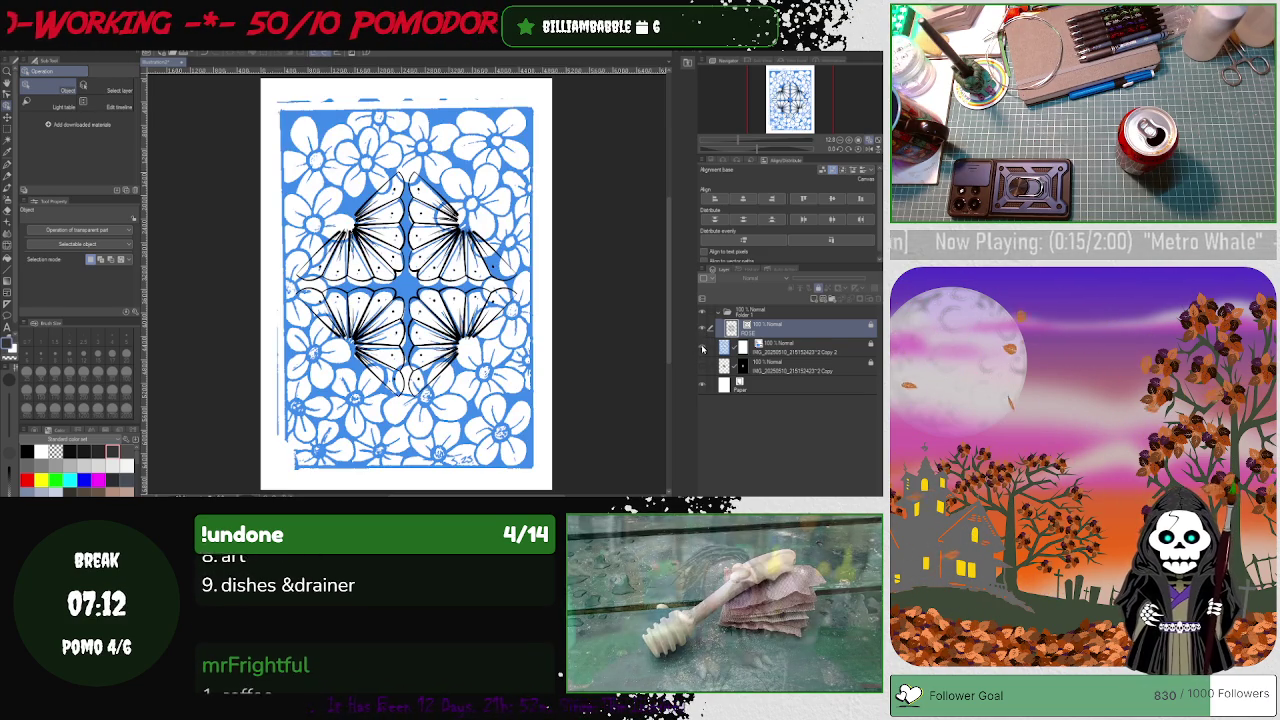
pyautogui.click(703, 347)
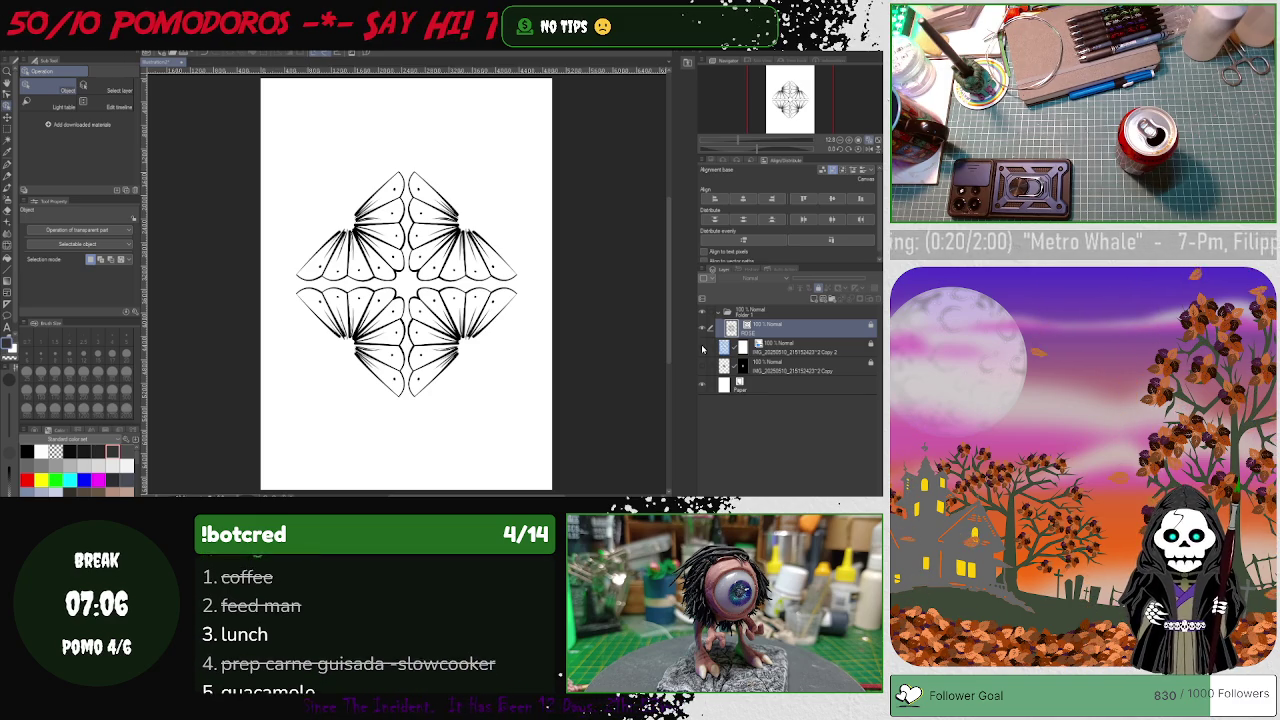
pyautogui.click(702, 347)
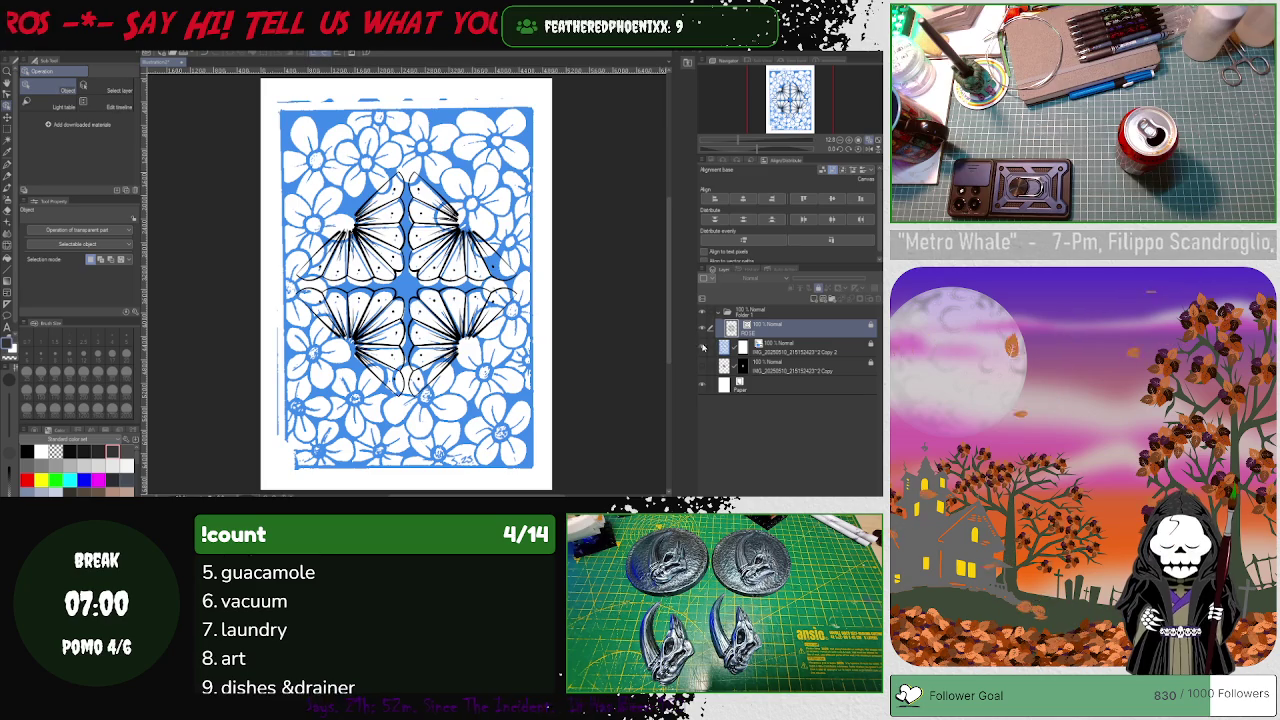
pyautogui.click(702, 327)
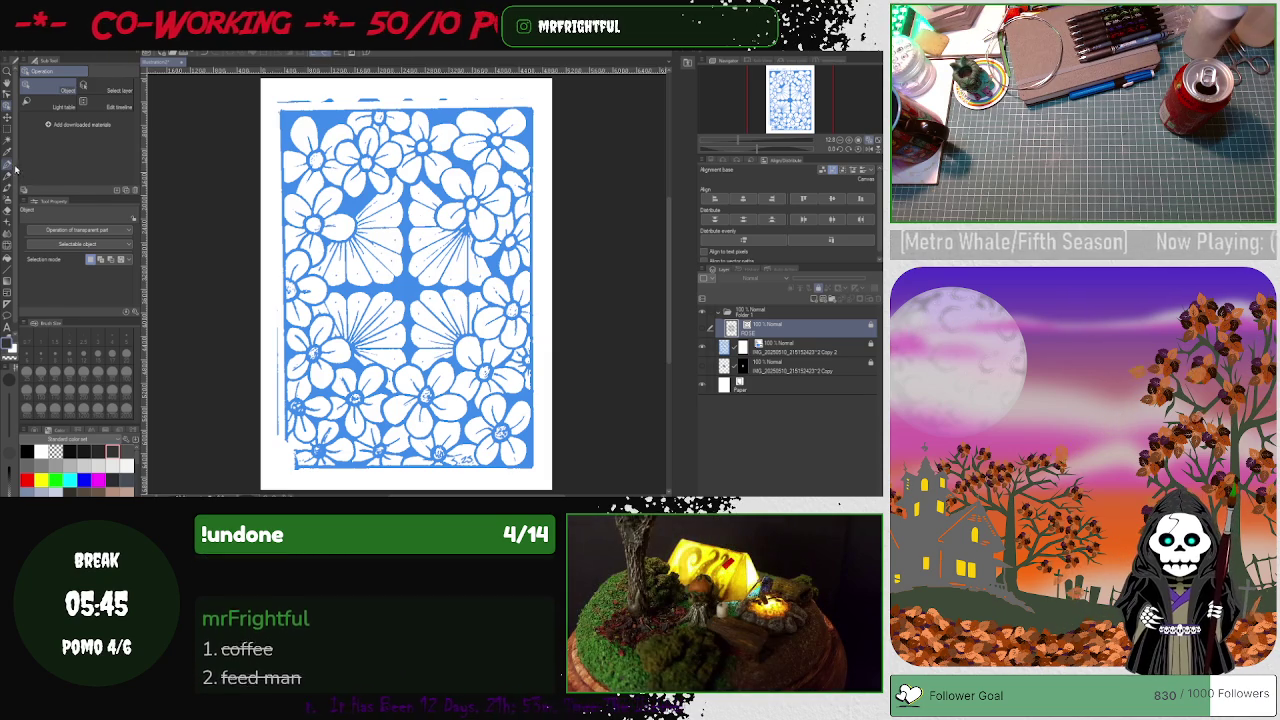
# - Add a new layer and draw a trial Pen oval around a zoomed-in flower centre
pyautogui.click(8, 165)
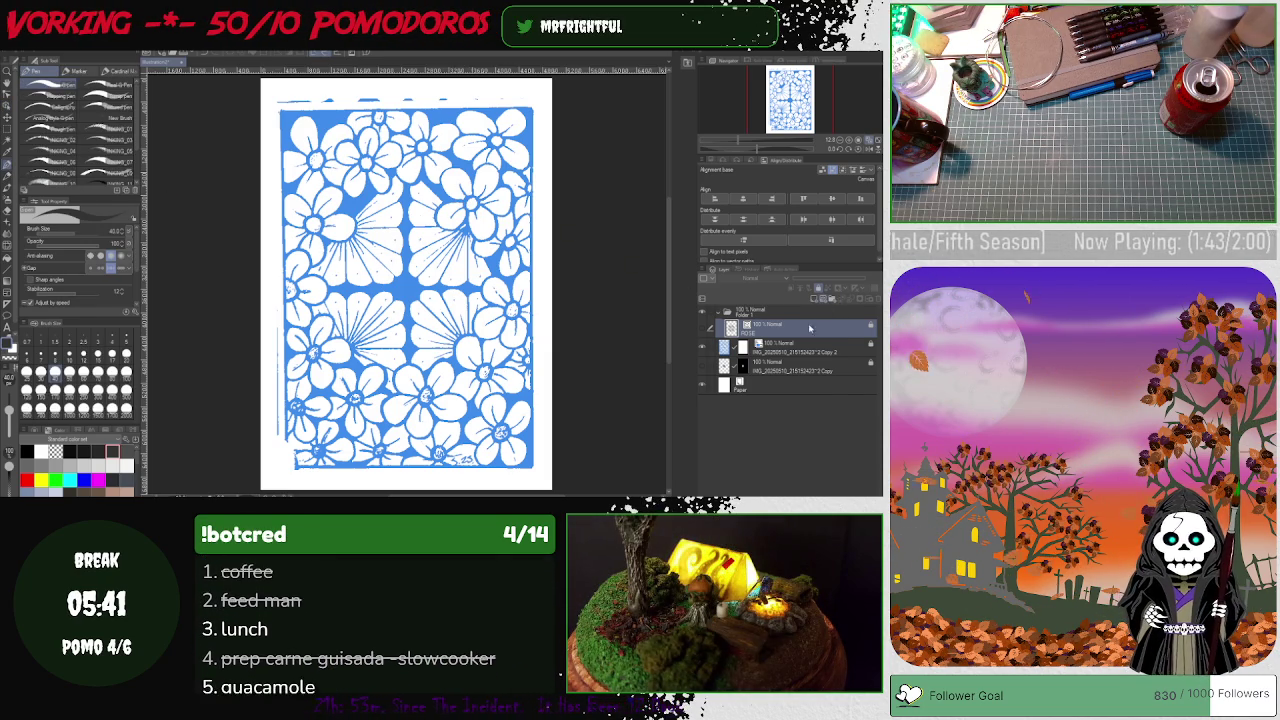
pyautogui.click(831, 300)
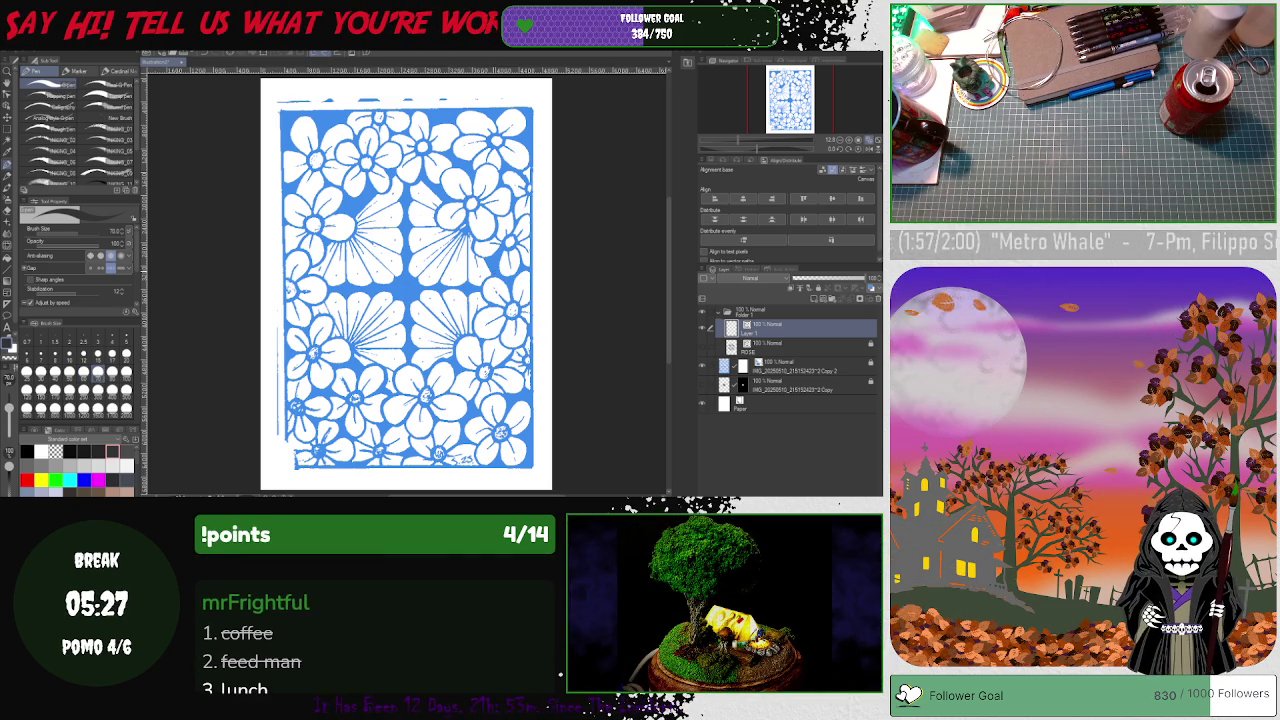
pyautogui.scroll(1, 507, 282)
pyautogui.scroll(2, 507, 282)
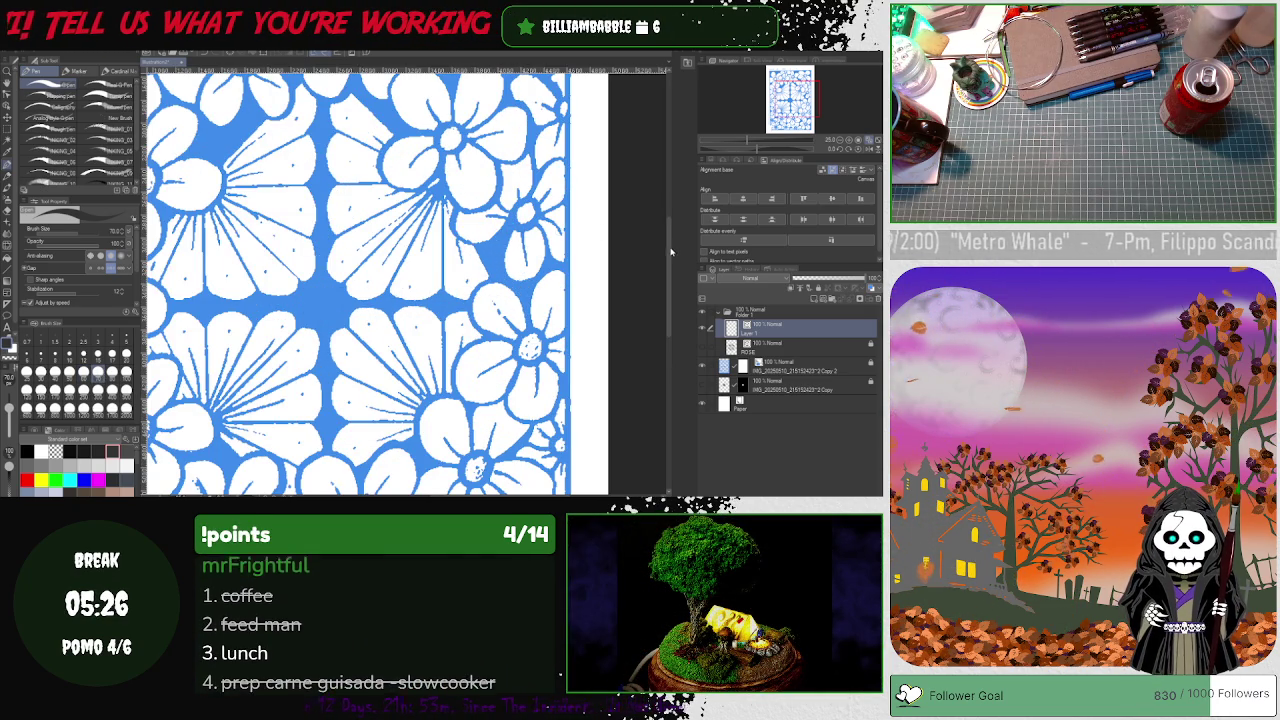
pyautogui.scroll(3, 669, 251)
pyautogui.scroll(3, 669, 251)
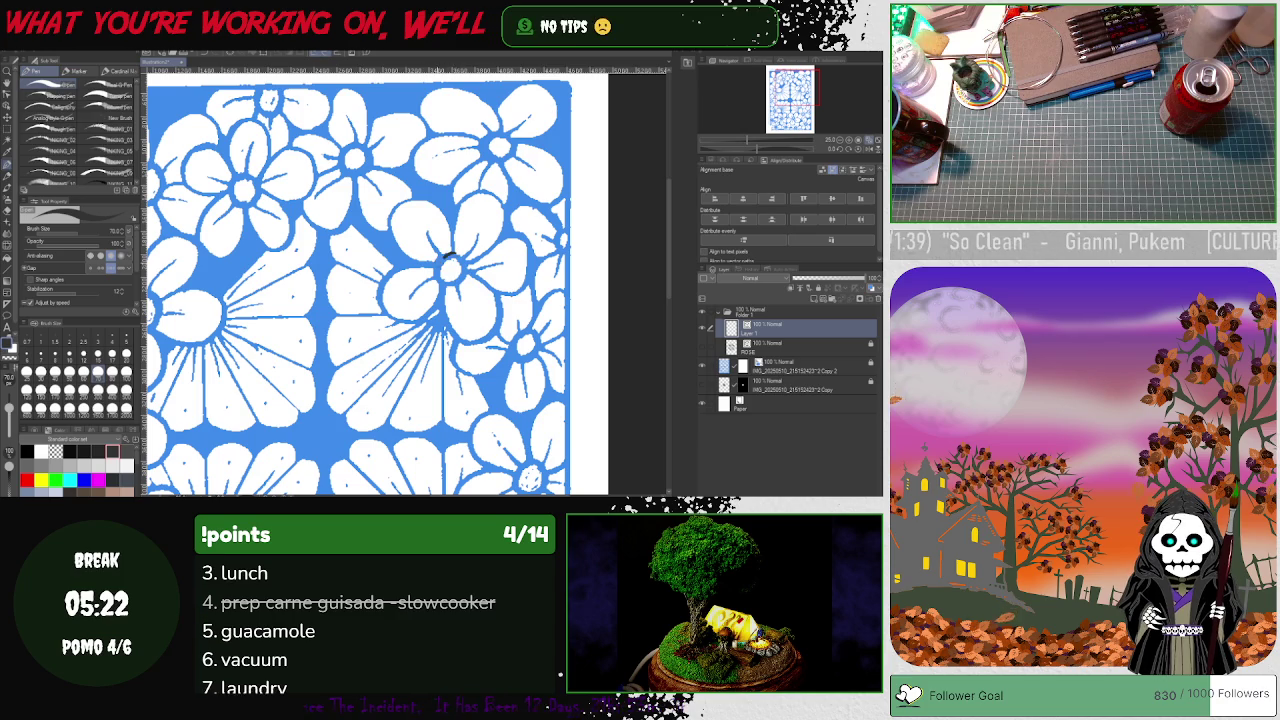
pyautogui.moveTo(440, 262); pyautogui.dragTo(436, 274)
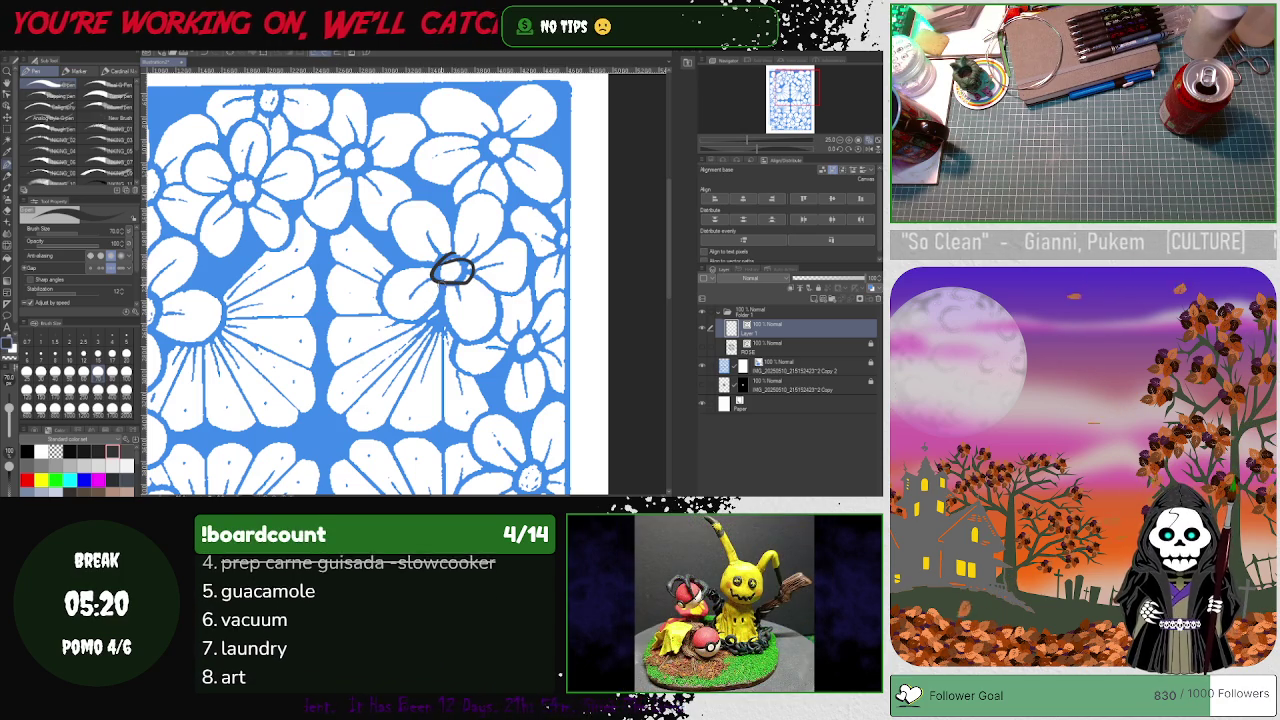
# - Undo the oval, the extra layer and the folder, then check the Edit menu
pyautogui.hotkey('ctrl', 'z')
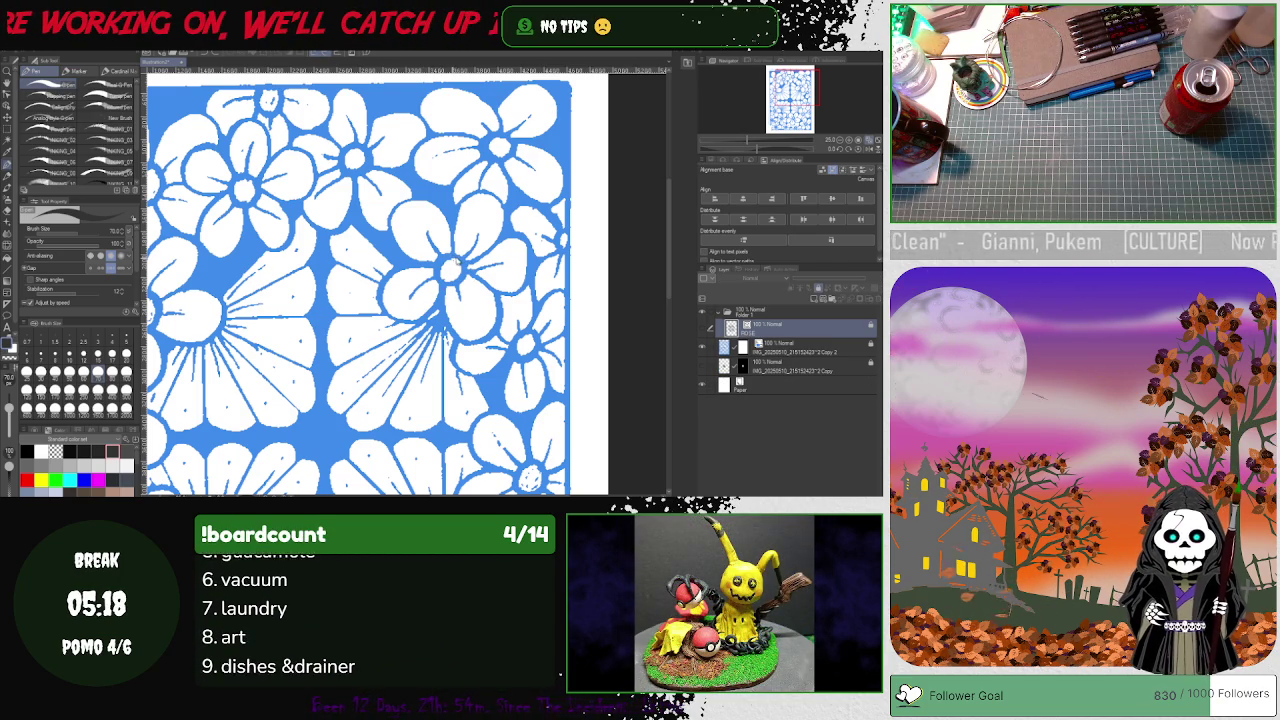
pyautogui.hotkey('ctrl', 'z')
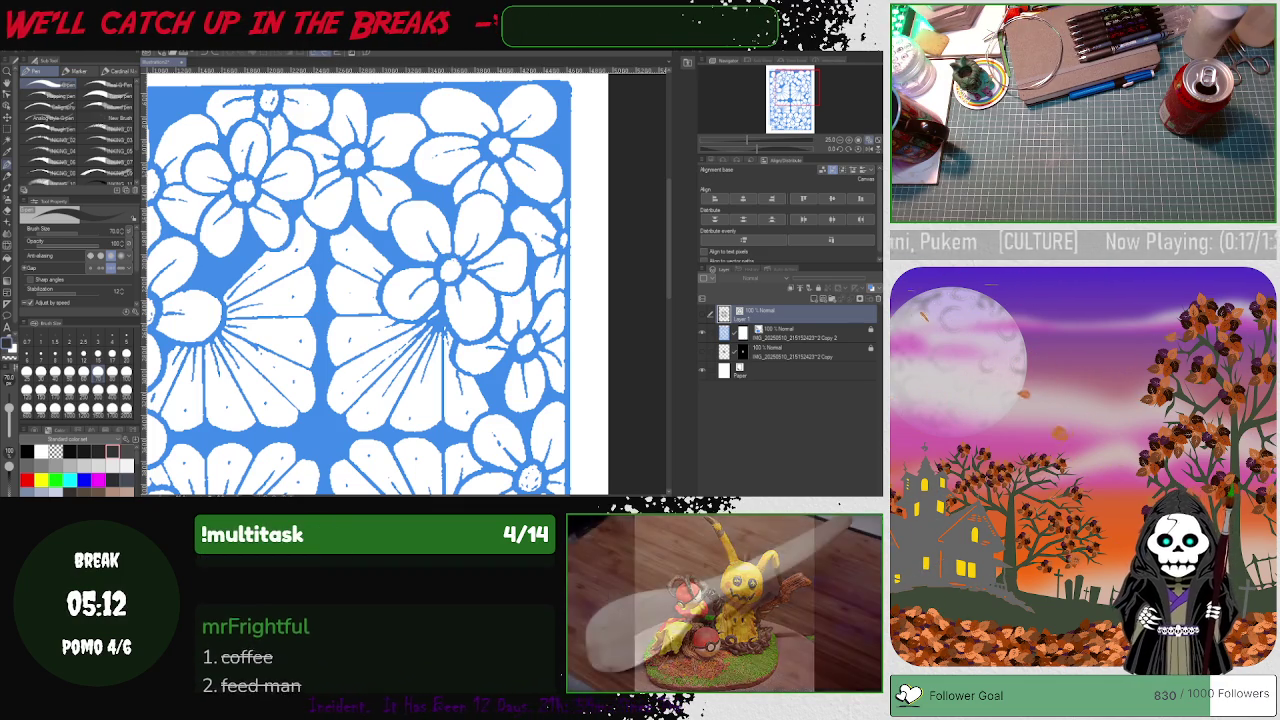
pyautogui.hotkey('alt', 'e')
pyautogui.click(45, 62)
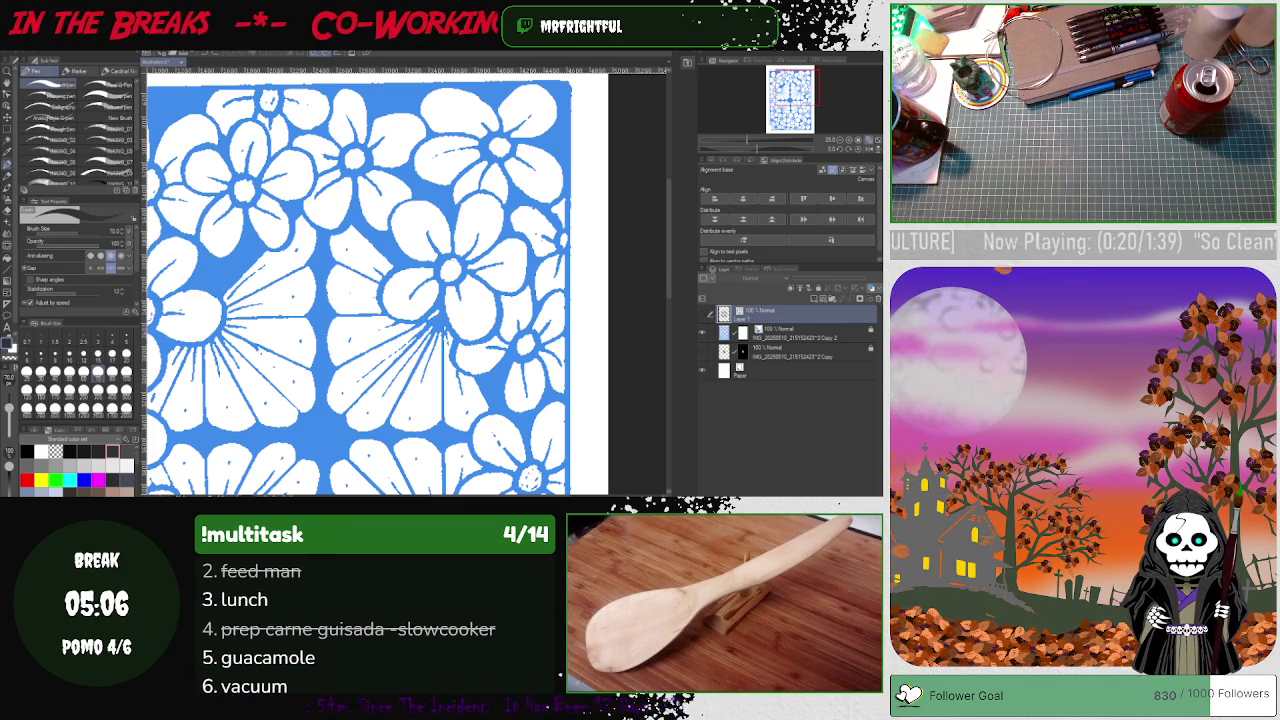
pyautogui.hotkey('alt', 'e')
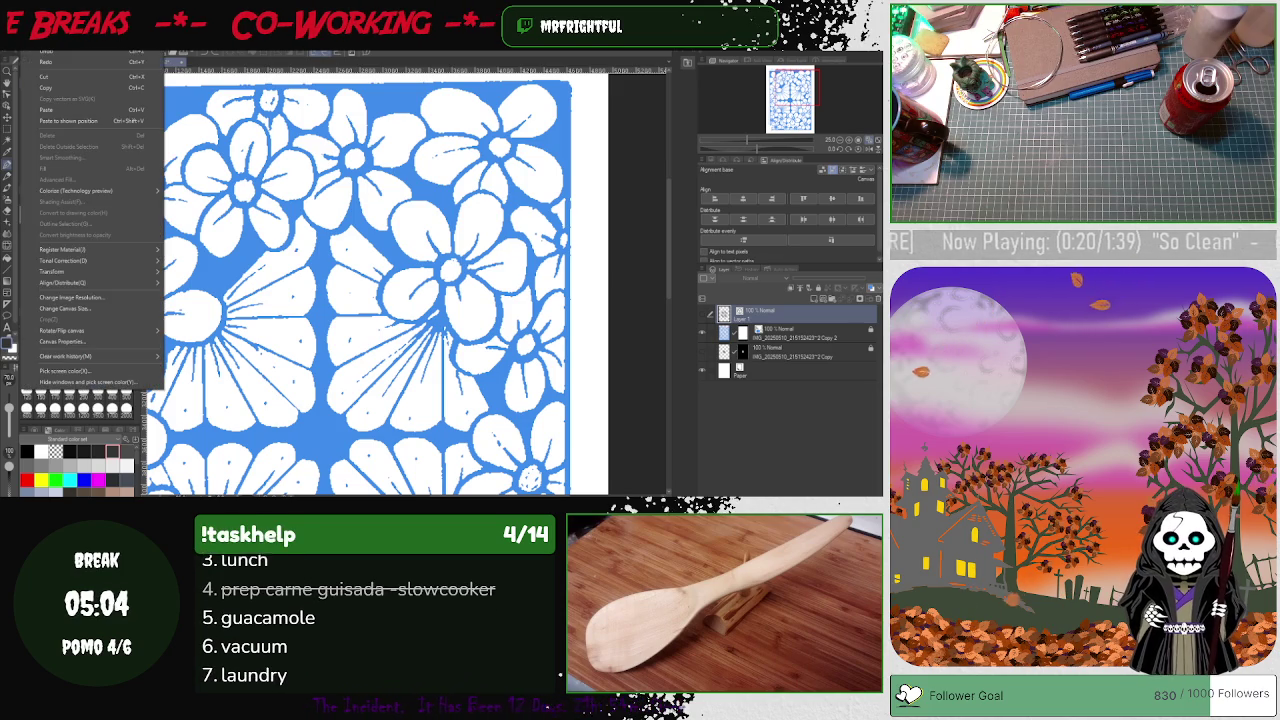
# - Show the History panel and draw a test oval around the flower centre
pyautogui.click(45, 61)
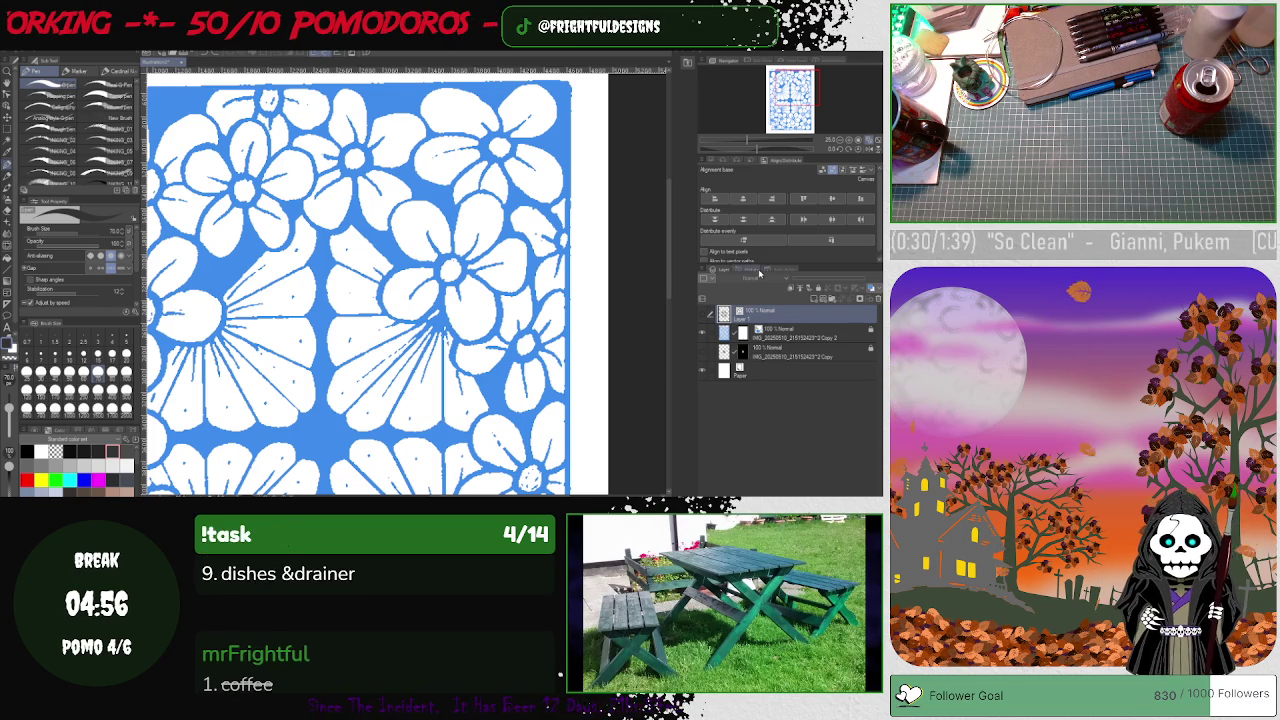
pyautogui.click(751, 270)
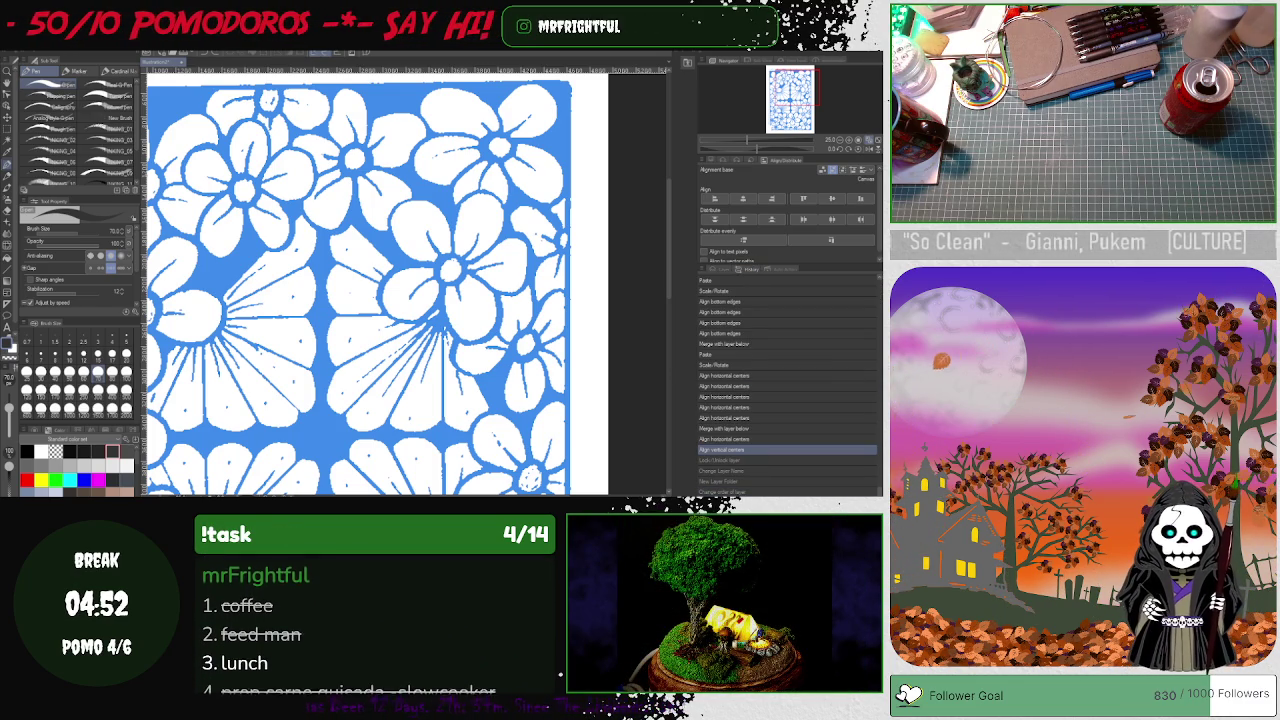
pyautogui.moveTo(434, 264); pyautogui.dragTo(440, 276)
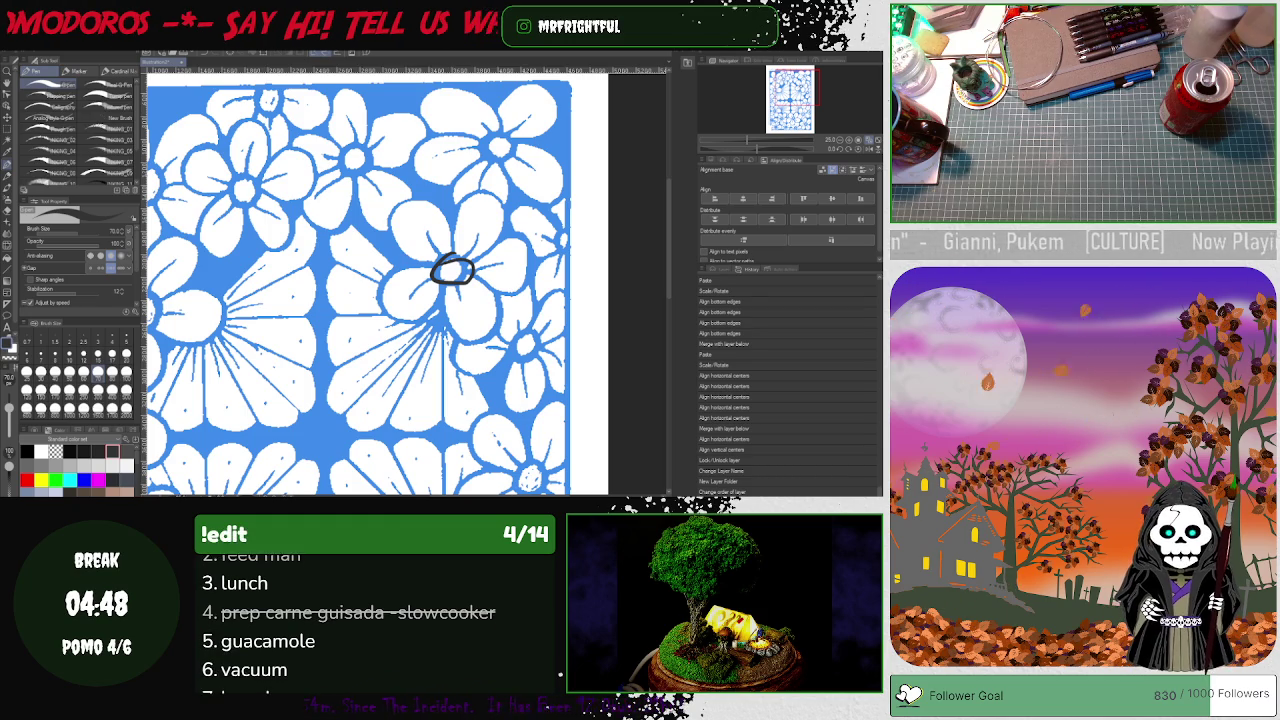
# - Undo the test oval and make black the drawing colour
pyautogui.hotkey('alt', 'e')
pyautogui.press('Escape')
pyautogui.hotkey('ctrl', 'z')
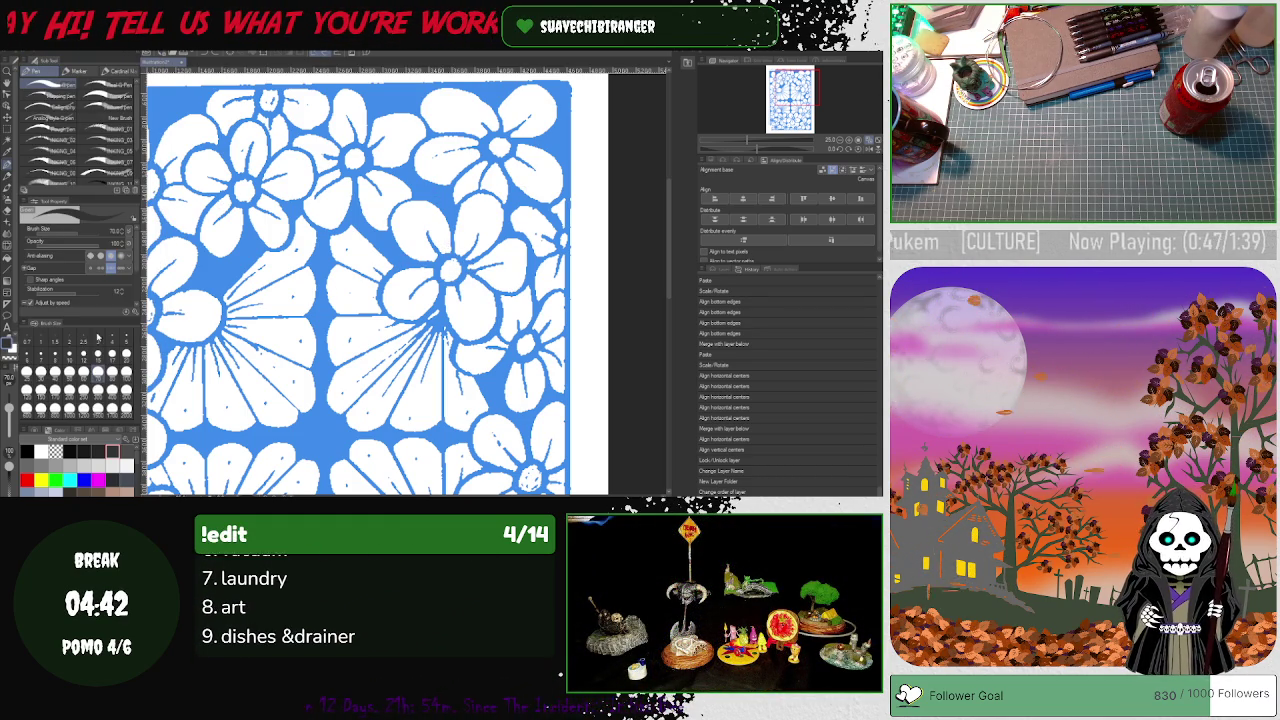
pyautogui.press('x')
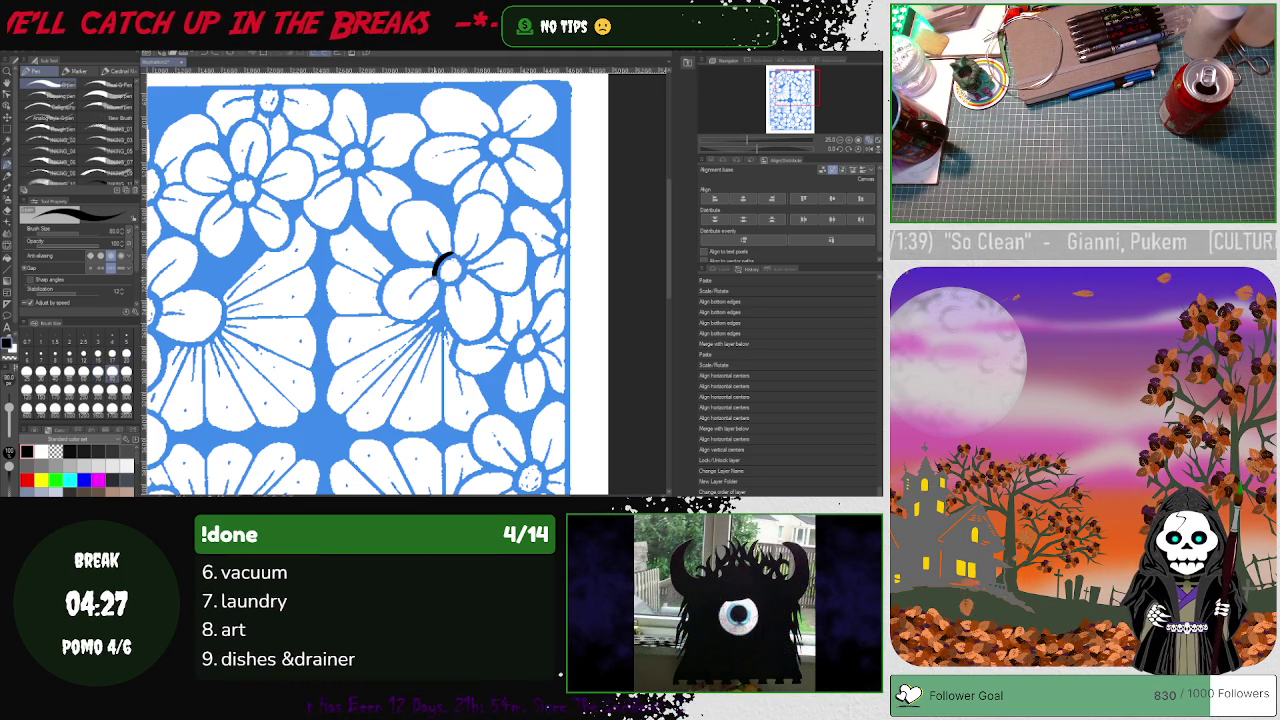
# - Draw a closed black circle around the flower centre and simplify its vector line
pyautogui.moveTo(435, 268); pyautogui.dragTo(448, 256)
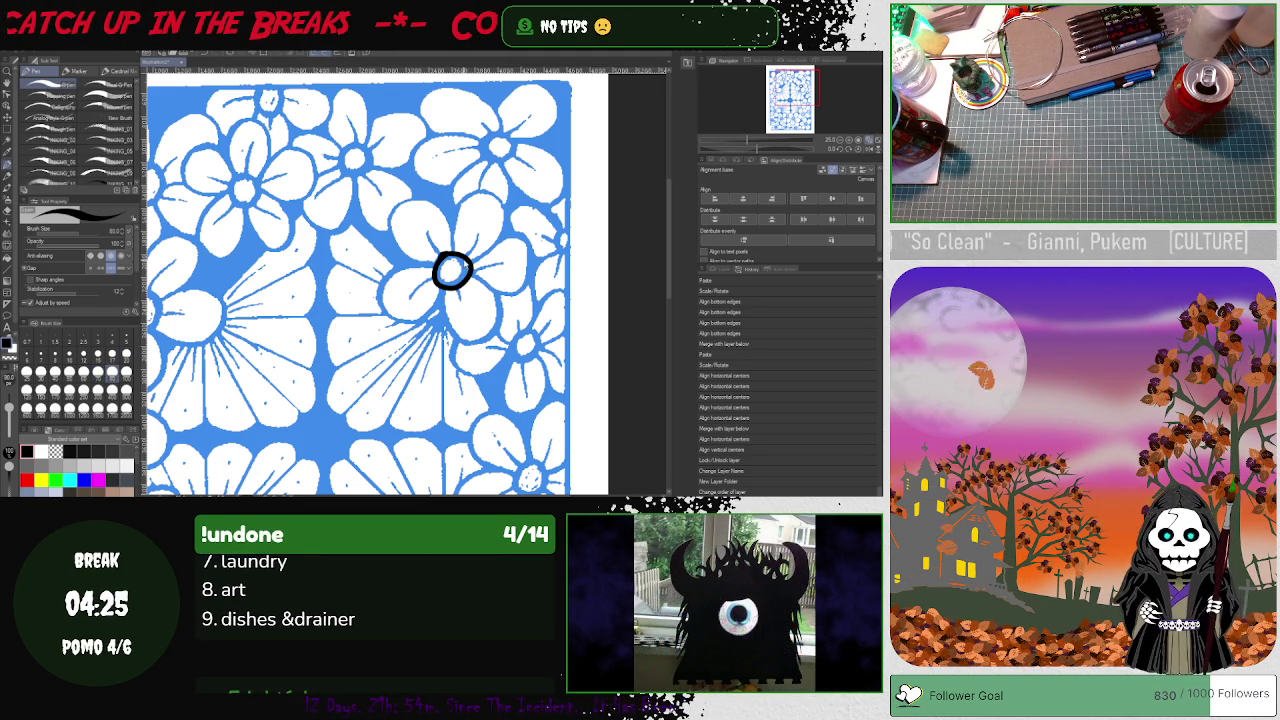
pyautogui.click(8, 115)
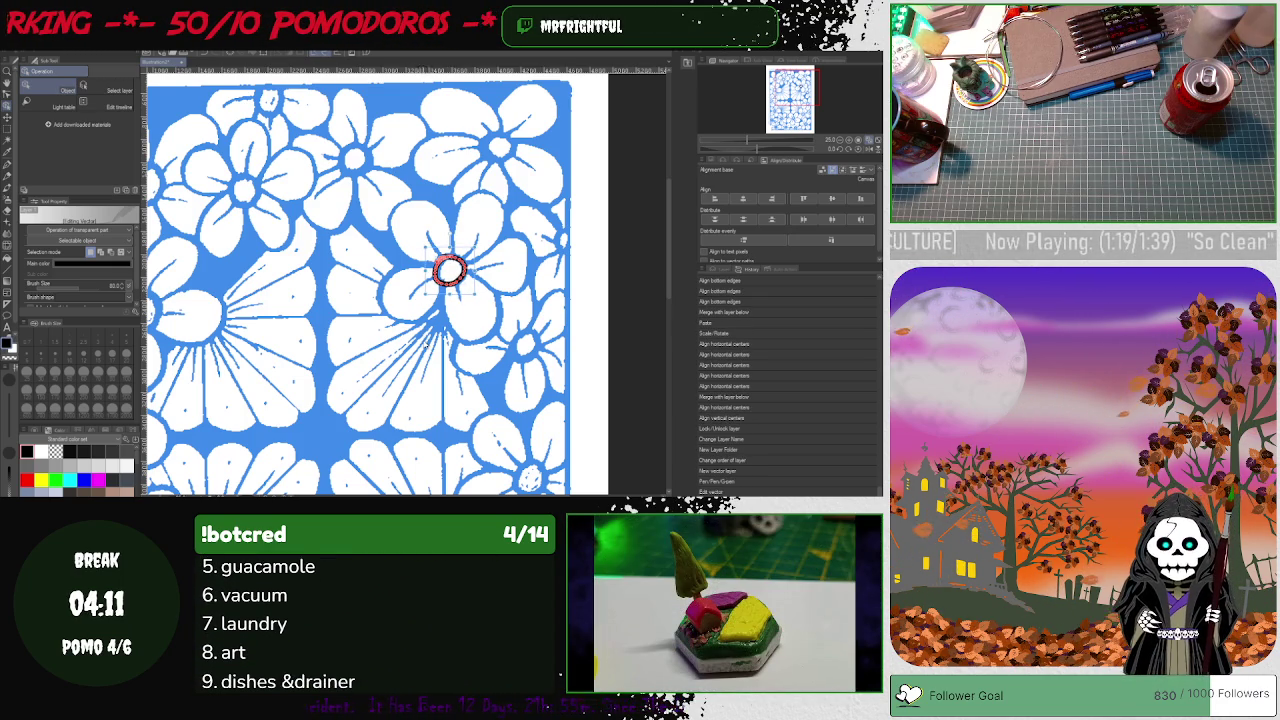
pyautogui.press('y')
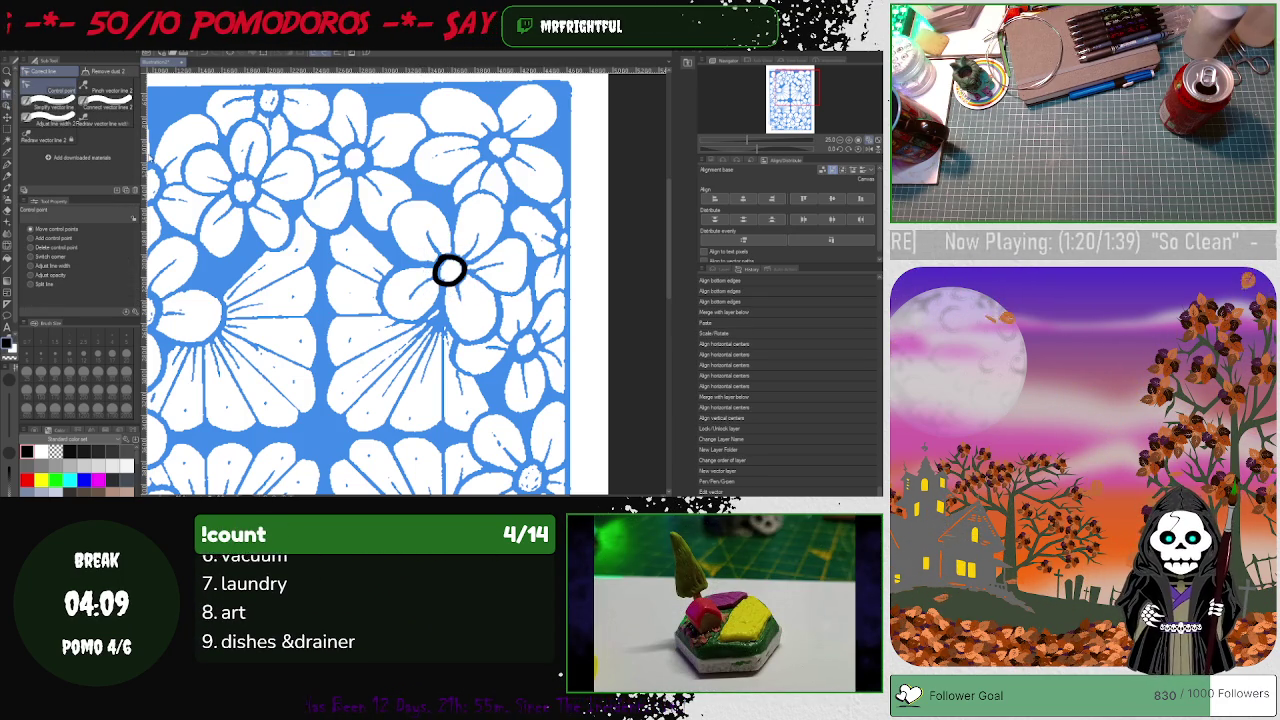
pyautogui.click(50, 105)
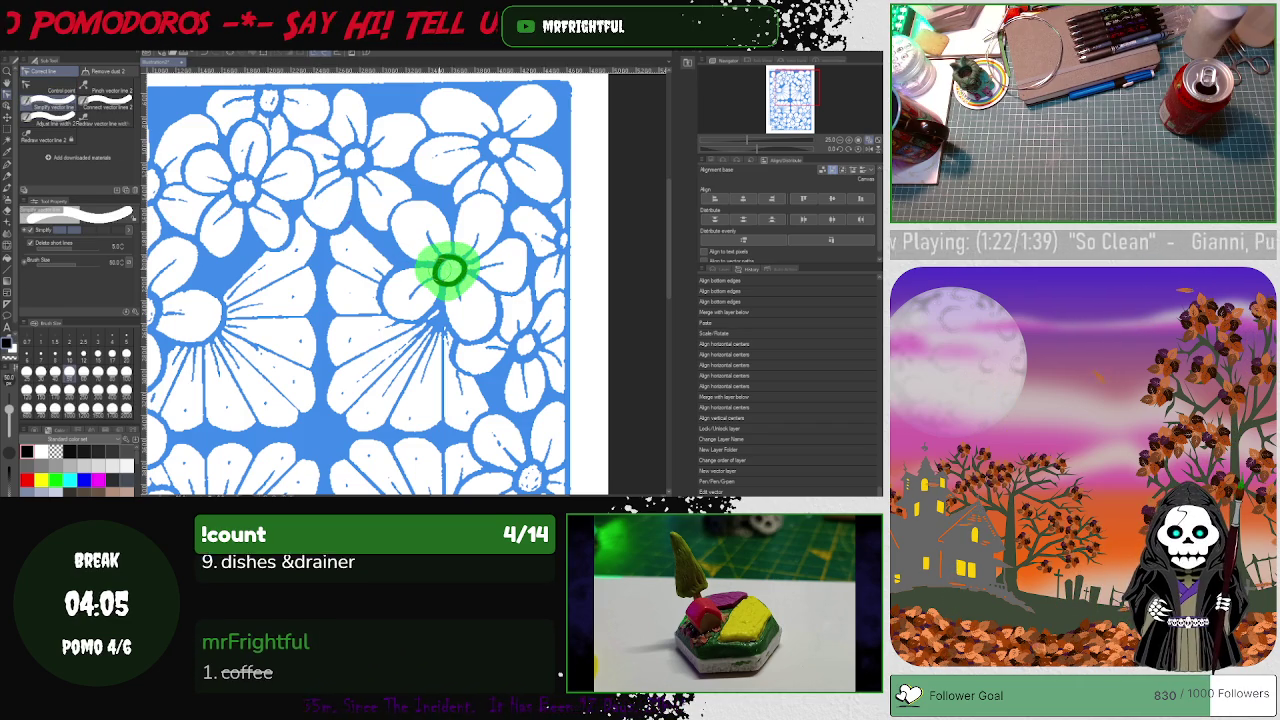
pyautogui.click(449, 268)
pyautogui.click(449, 268)
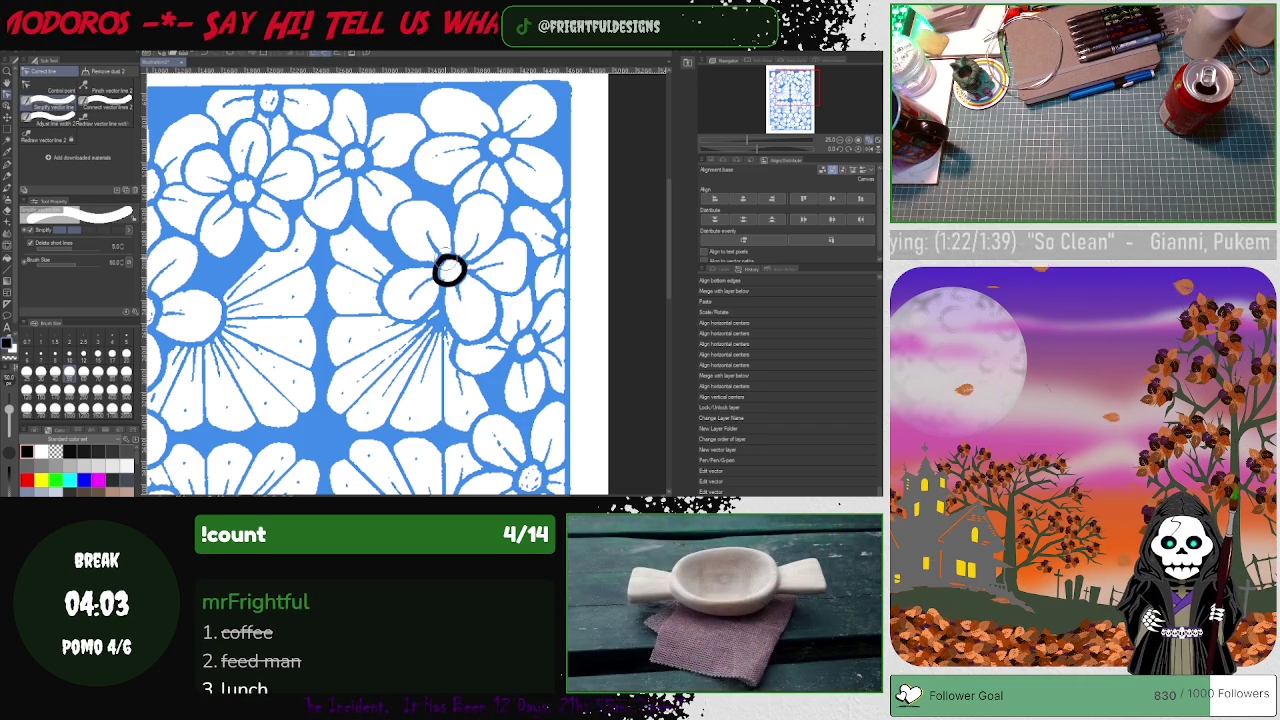
pyautogui.click(449, 268)
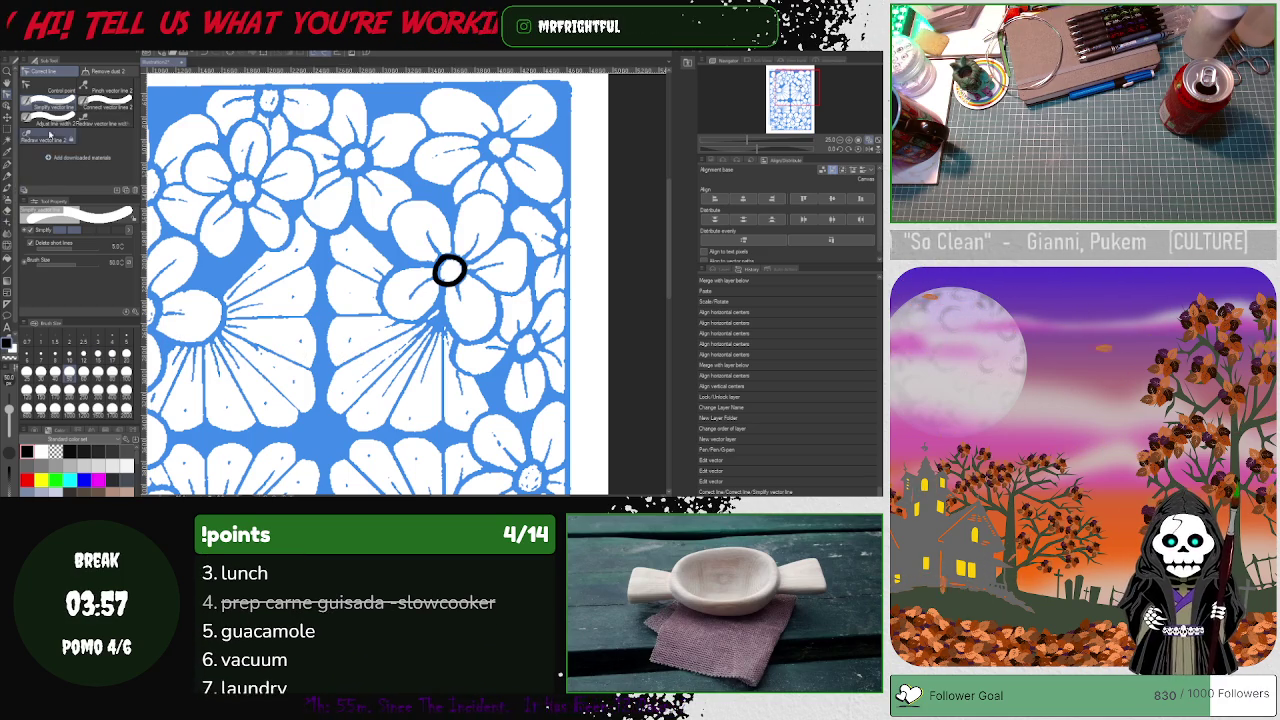
# - Zoom in, simplify the ring further and adjust its control points
pyautogui.press('y')
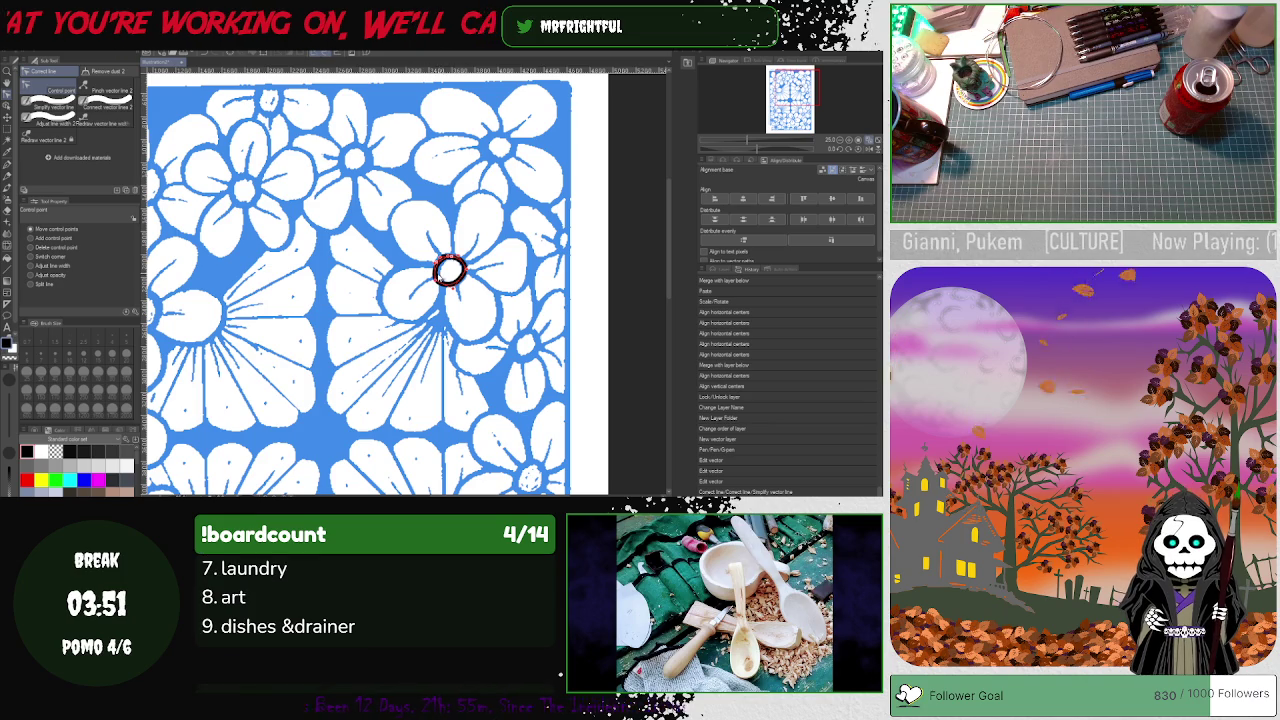
pyautogui.scroll(2, 449, 270)
pyautogui.scroll(2, 445, 270)
pyautogui.scroll(3, 440, 270)
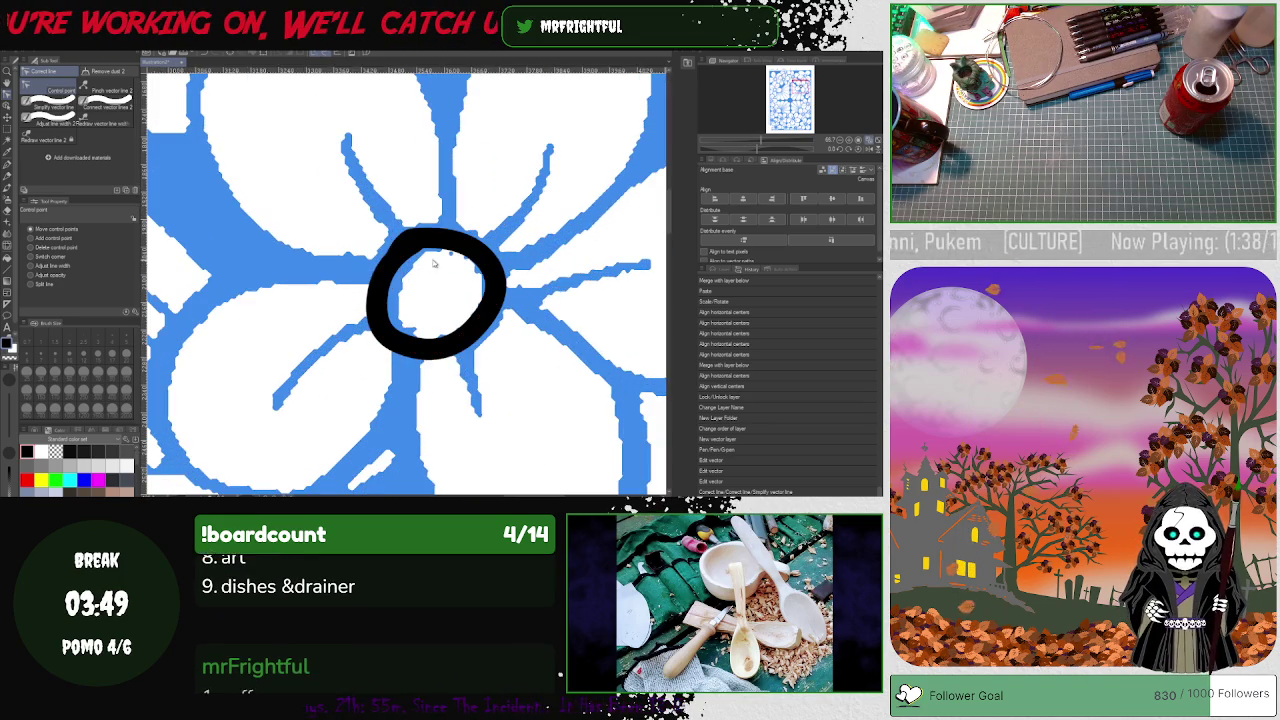
pyautogui.scroll(2, 415, 265)
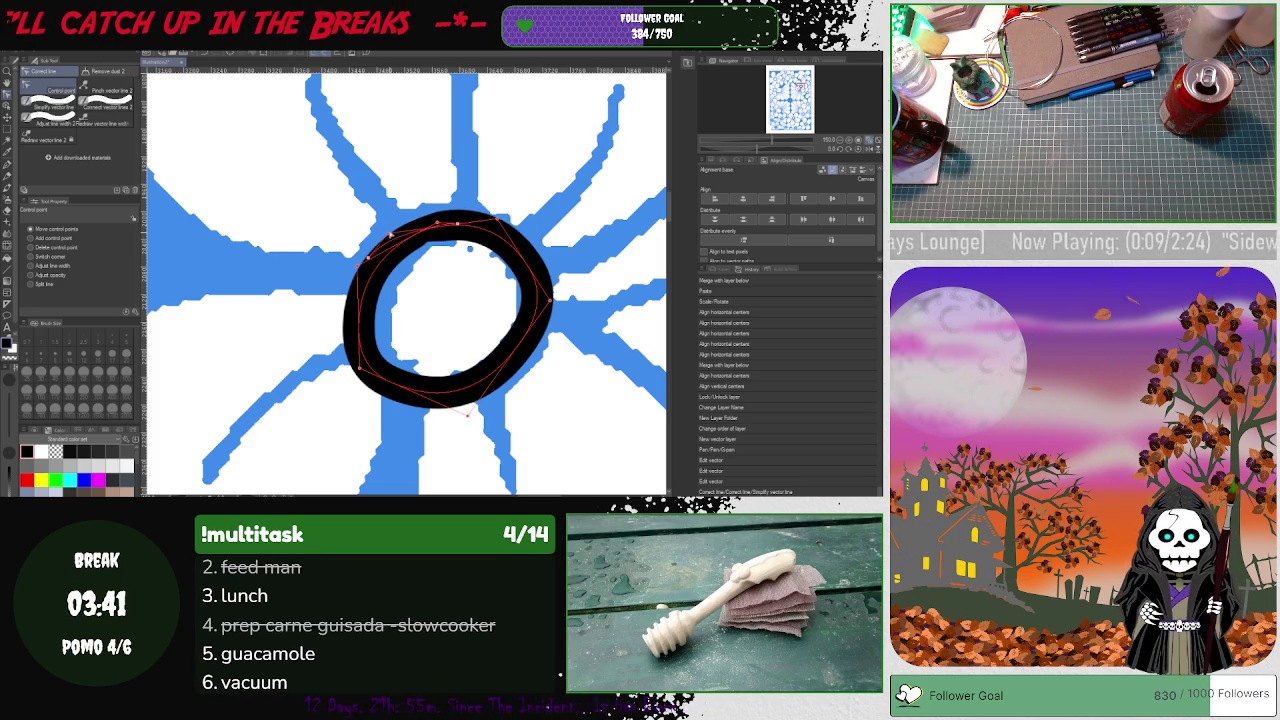
pyautogui.click(378, 266)
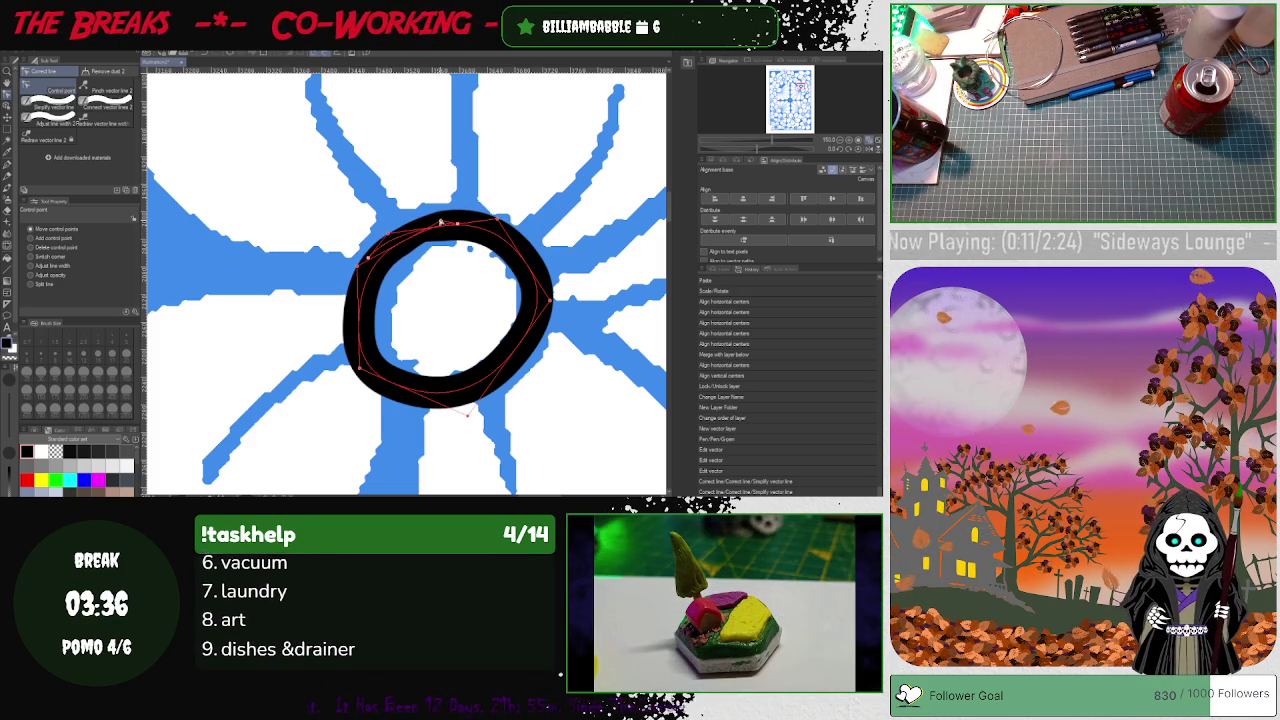
pyautogui.click(456, 231)
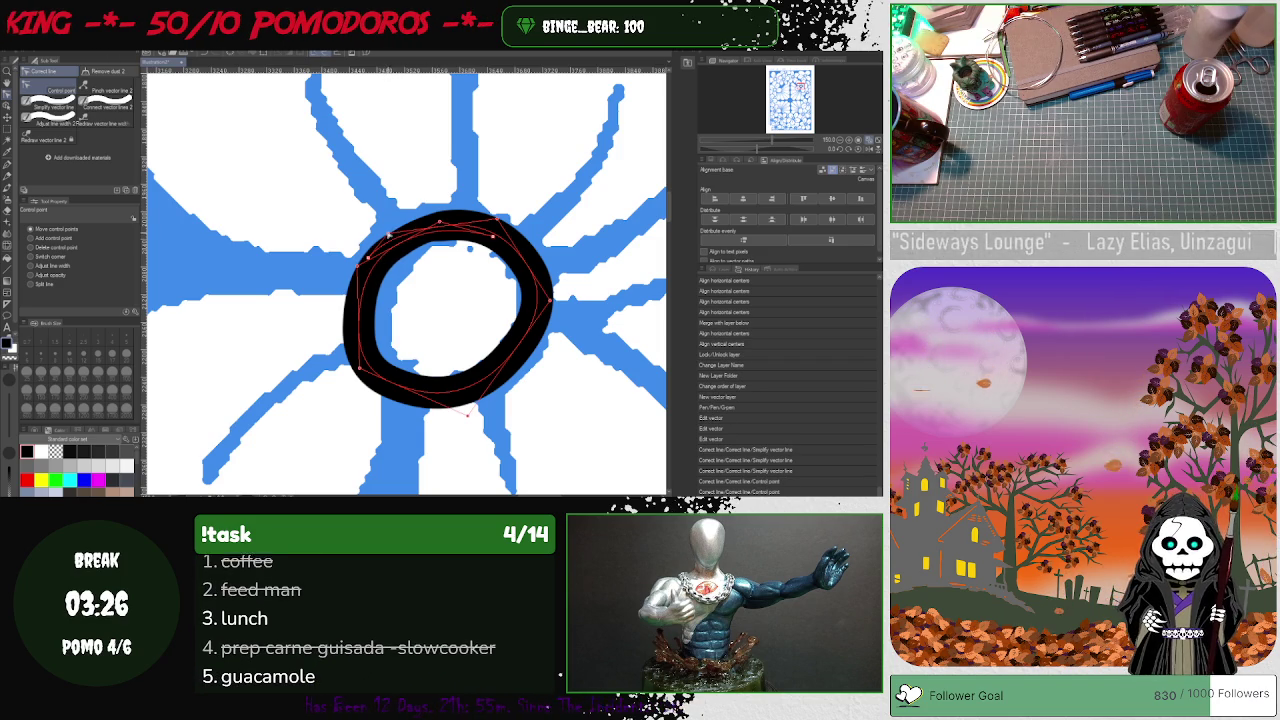
pyautogui.click(450, 216)
pyautogui.click(369, 258)
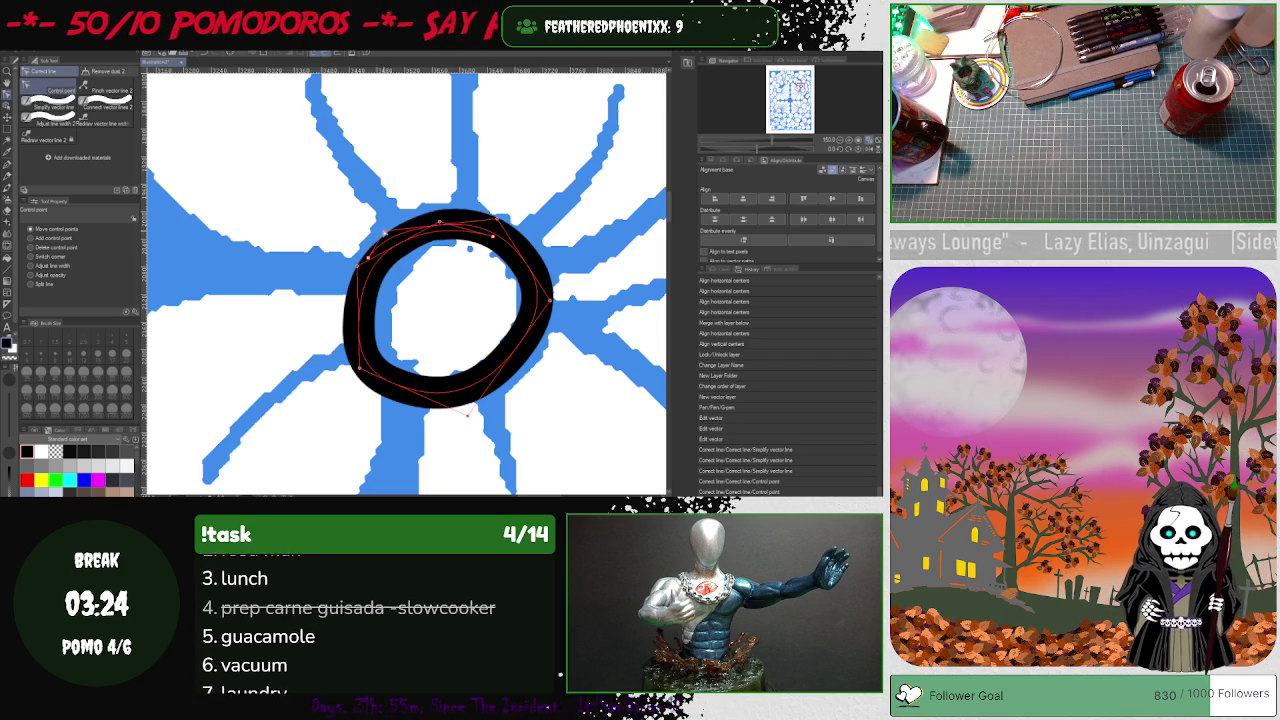
pyautogui.moveTo(369, 258); pyautogui.dragTo(380, 256)
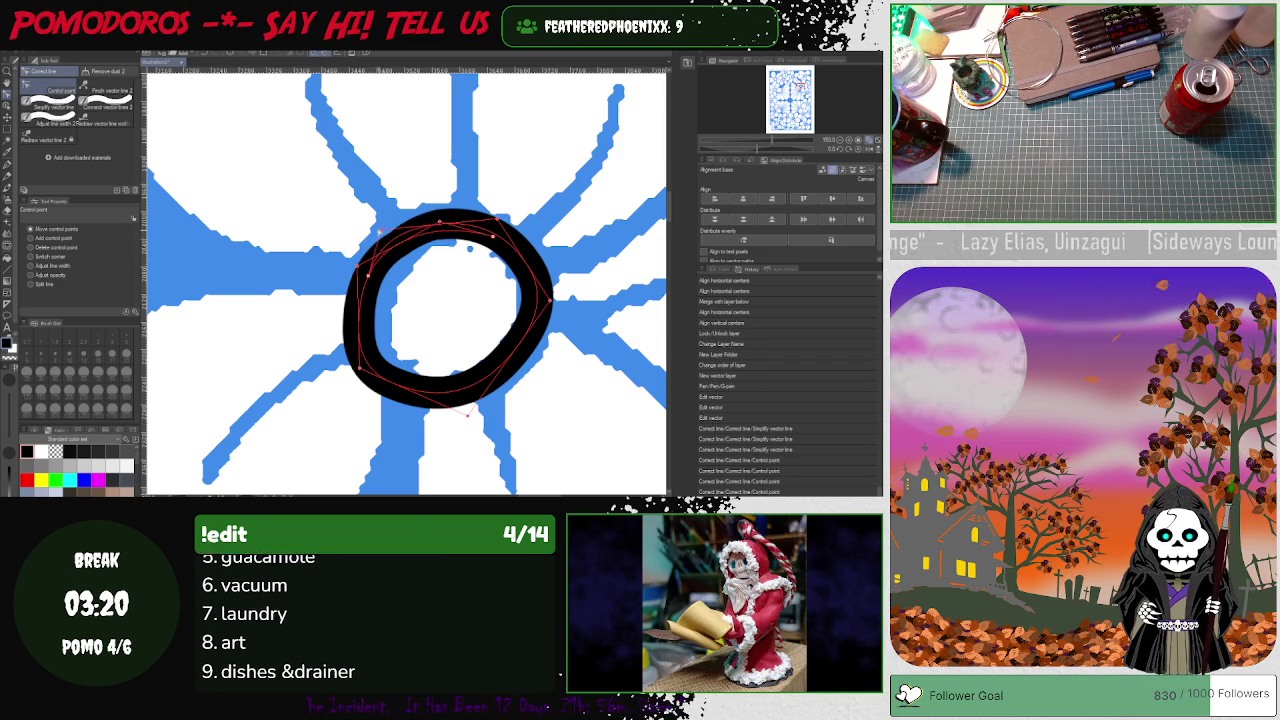
pyautogui.click(549, 299)
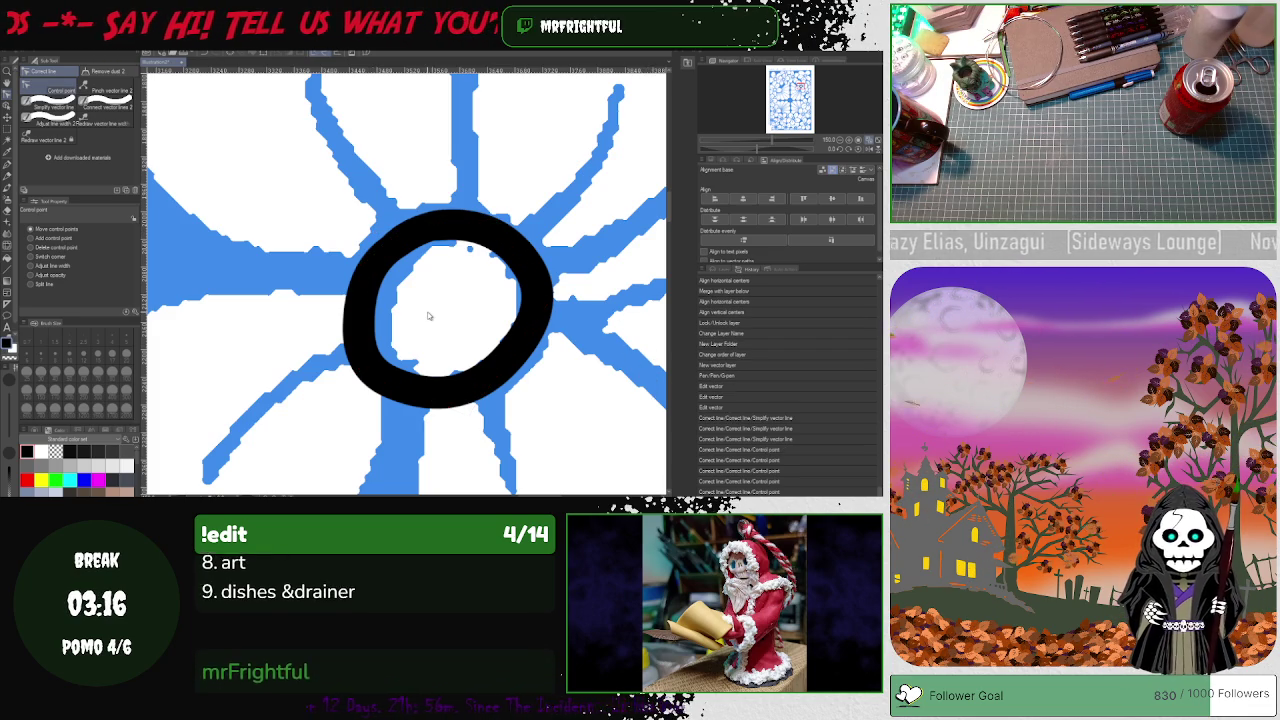
# - Zoom out and make several trial Pen petal strokes from the circle, undoing each
pyautogui.scroll(-2, 428, 316)
pyautogui.scroll(-1, 428, 316)
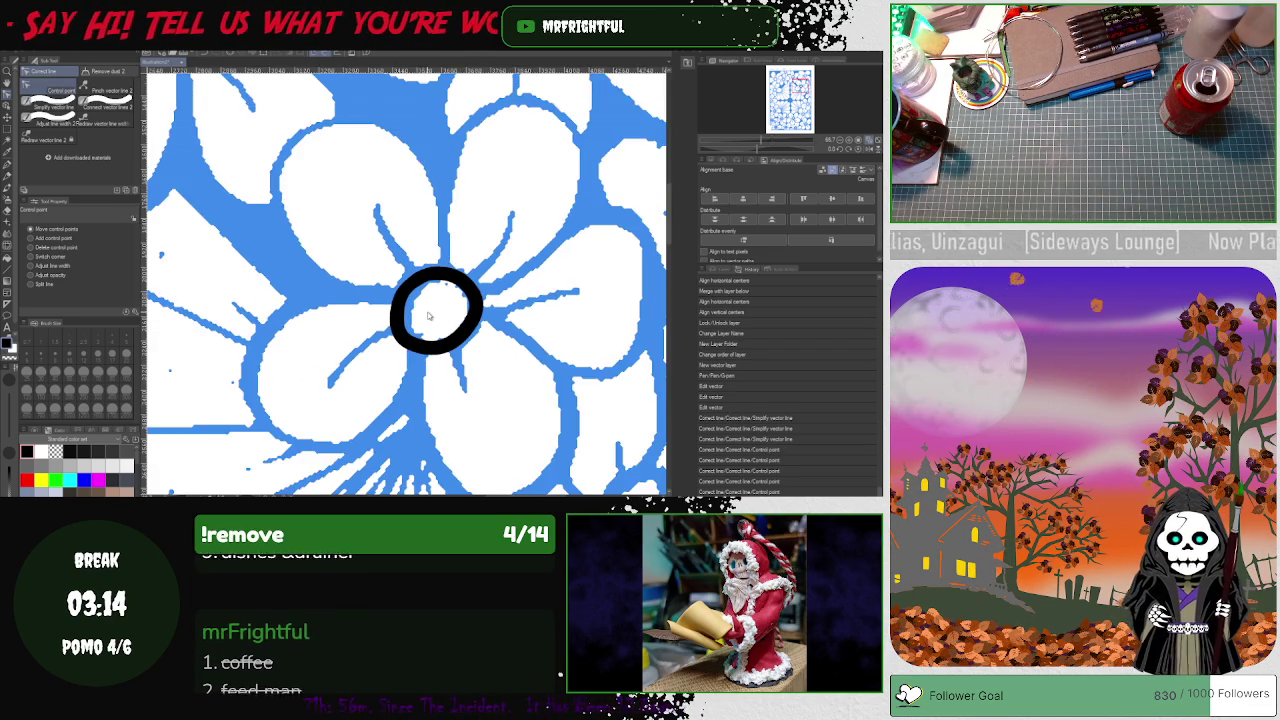
pyautogui.scroll(-1, 428, 316)
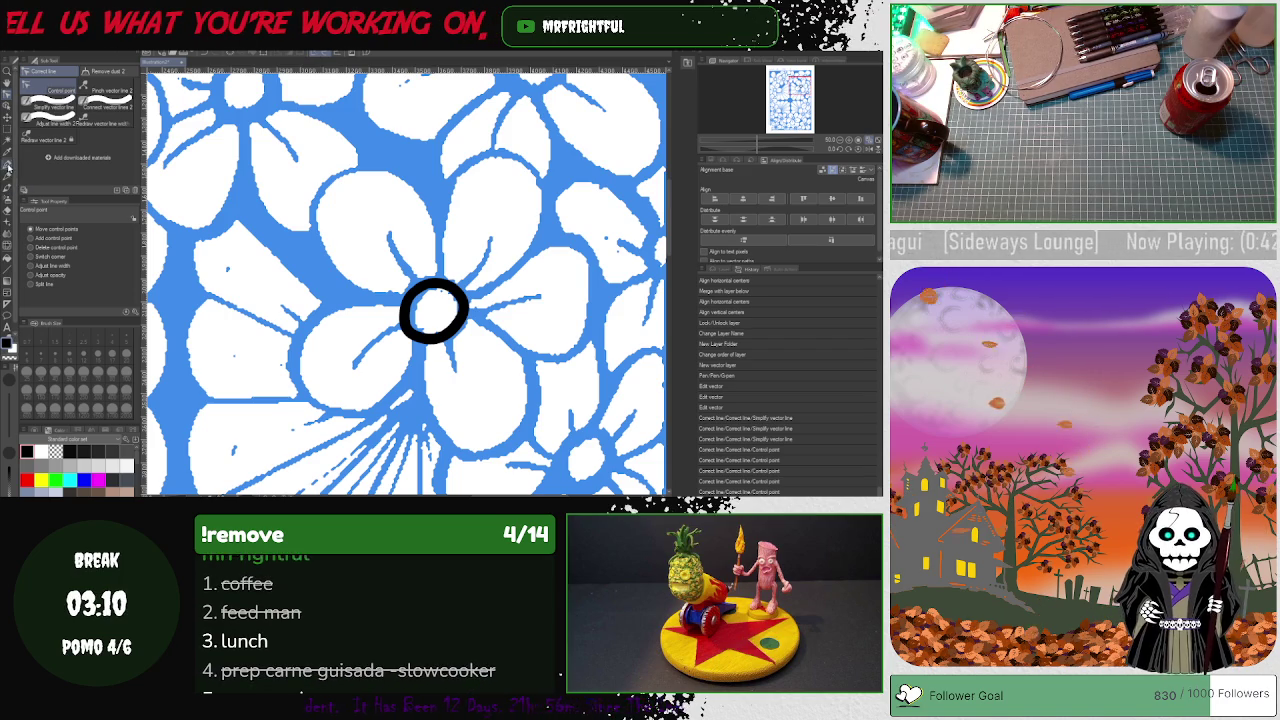
pyautogui.press('p')
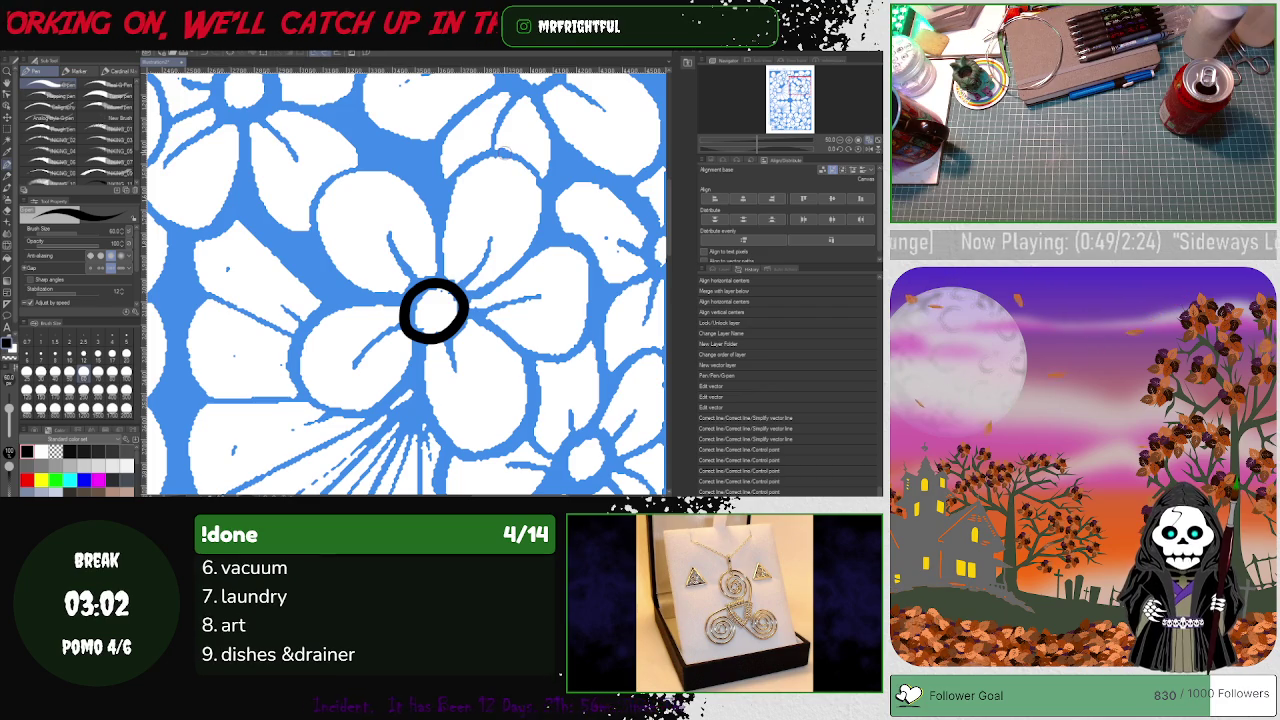
pyautogui.moveTo(437, 287)
pyautogui.mouseDown()
pyautogui.moveTo(480, 172)
pyautogui.moveTo(543, 228)
pyautogui.moveTo(458, 290)
pyautogui.mouseUp()
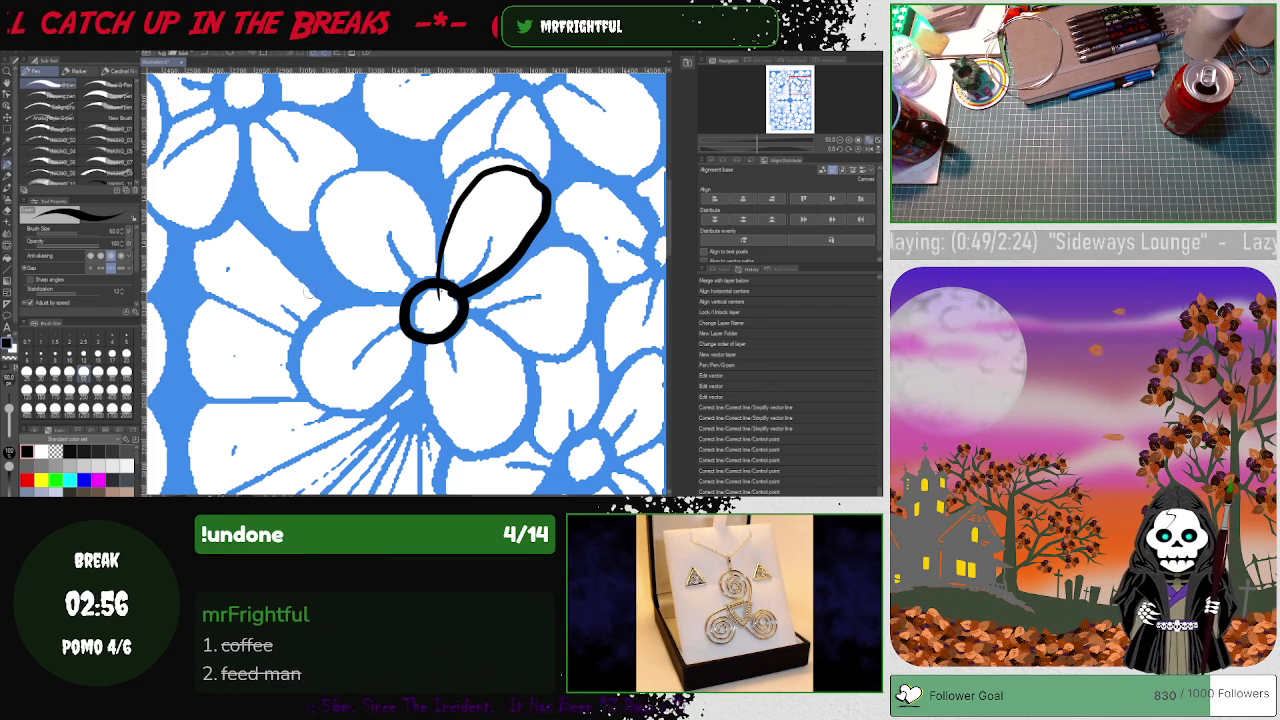
pyautogui.hotkey('ctrl', 'z')
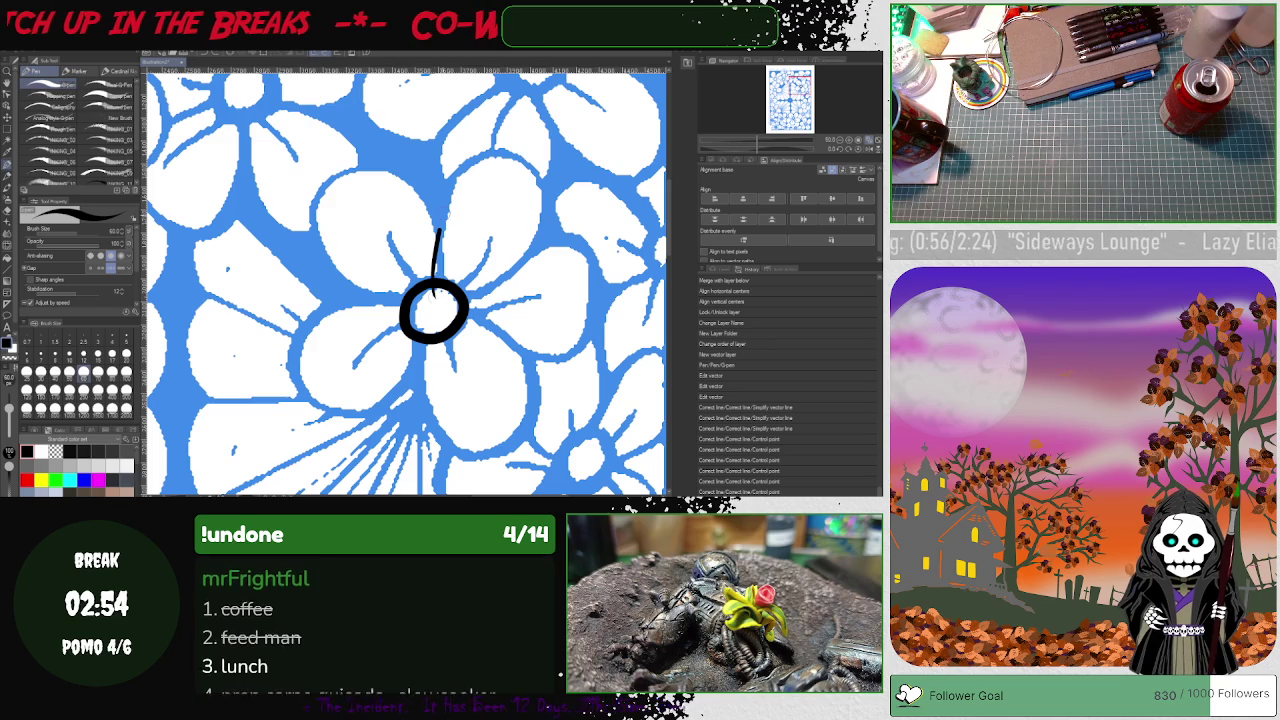
pyautogui.moveTo(433, 283); pyautogui.dragTo(507, 238)
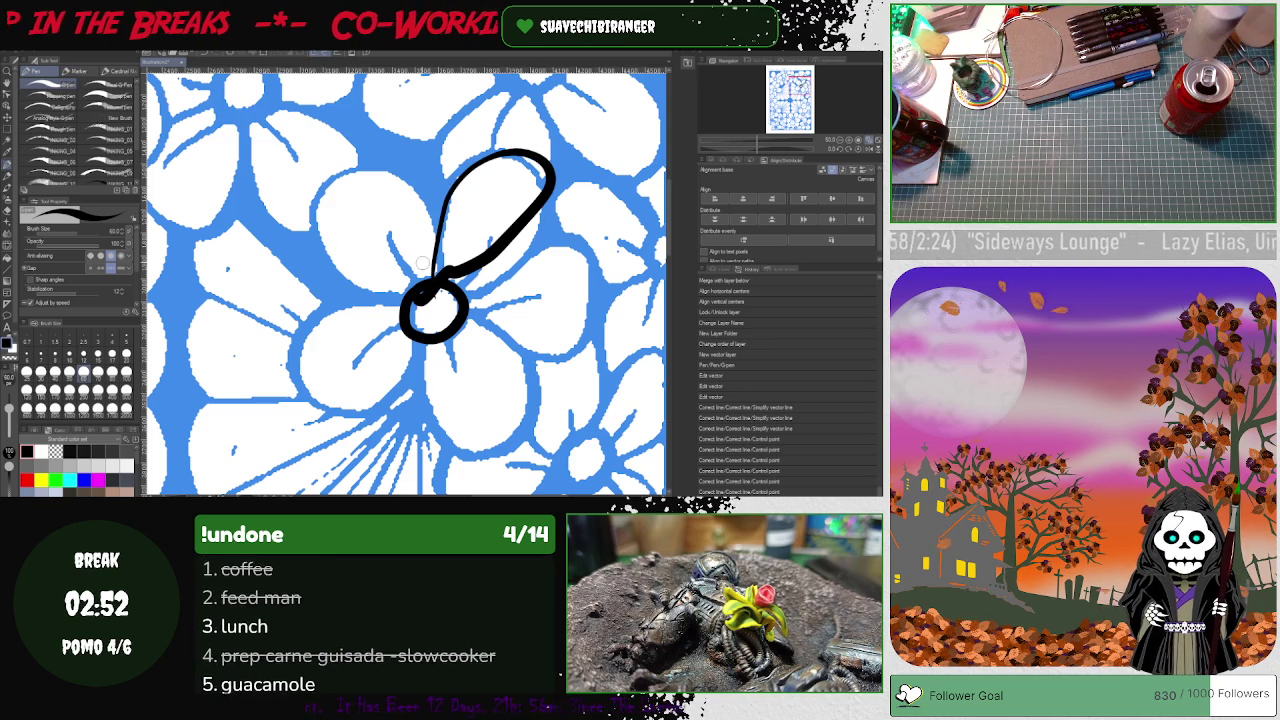
pyautogui.hotkey('ctrl', 'z')
pyautogui.moveTo(436, 284); pyautogui.dragTo(450, 291)
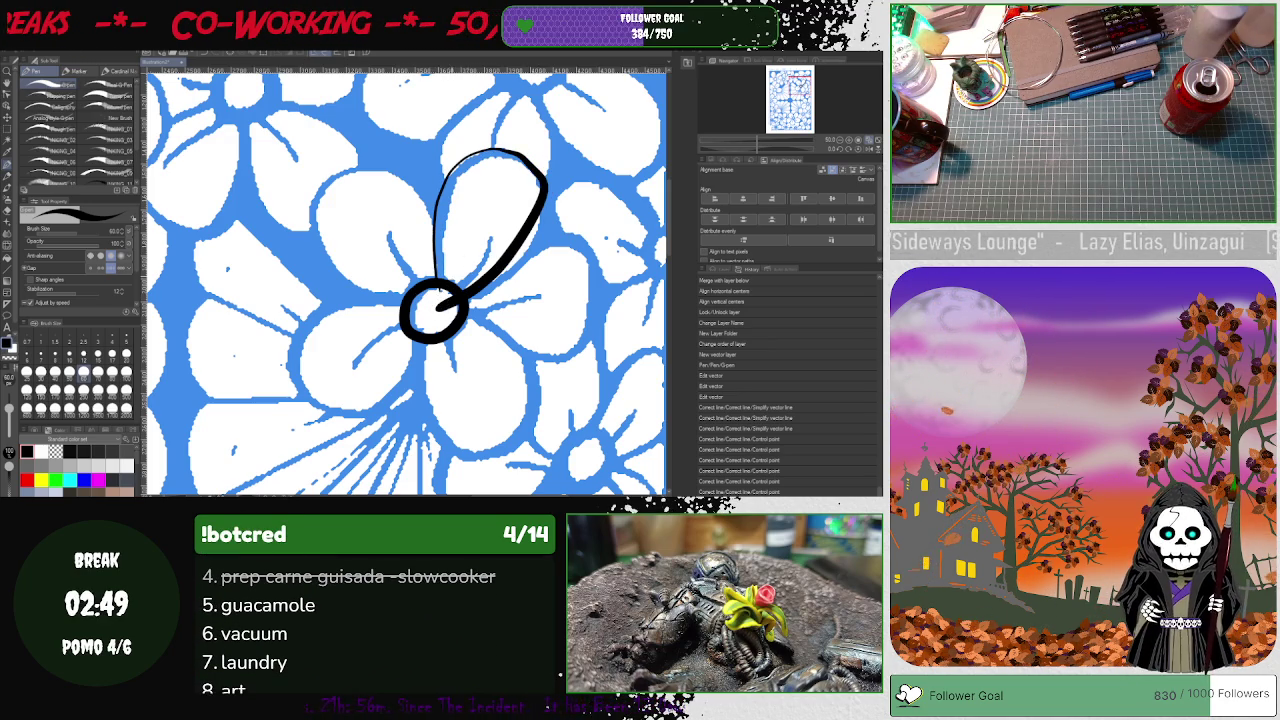
pyautogui.hotkey('ctrl', 'z')
pyautogui.moveTo(513, 287)
pyautogui.mouseDown()
pyautogui.moveTo(503, 145)
pyautogui.moveTo(437, 283)
pyautogui.mouseUp()
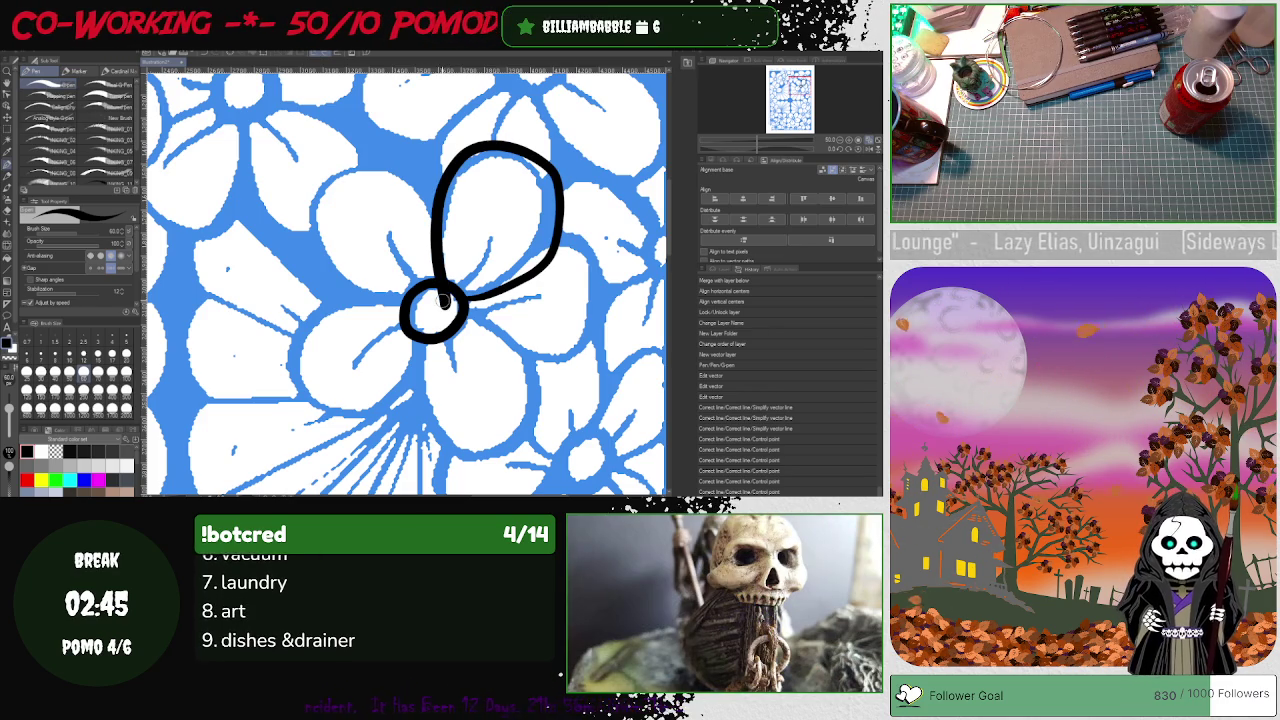
pyautogui.hotkey('ctrl', 'z')
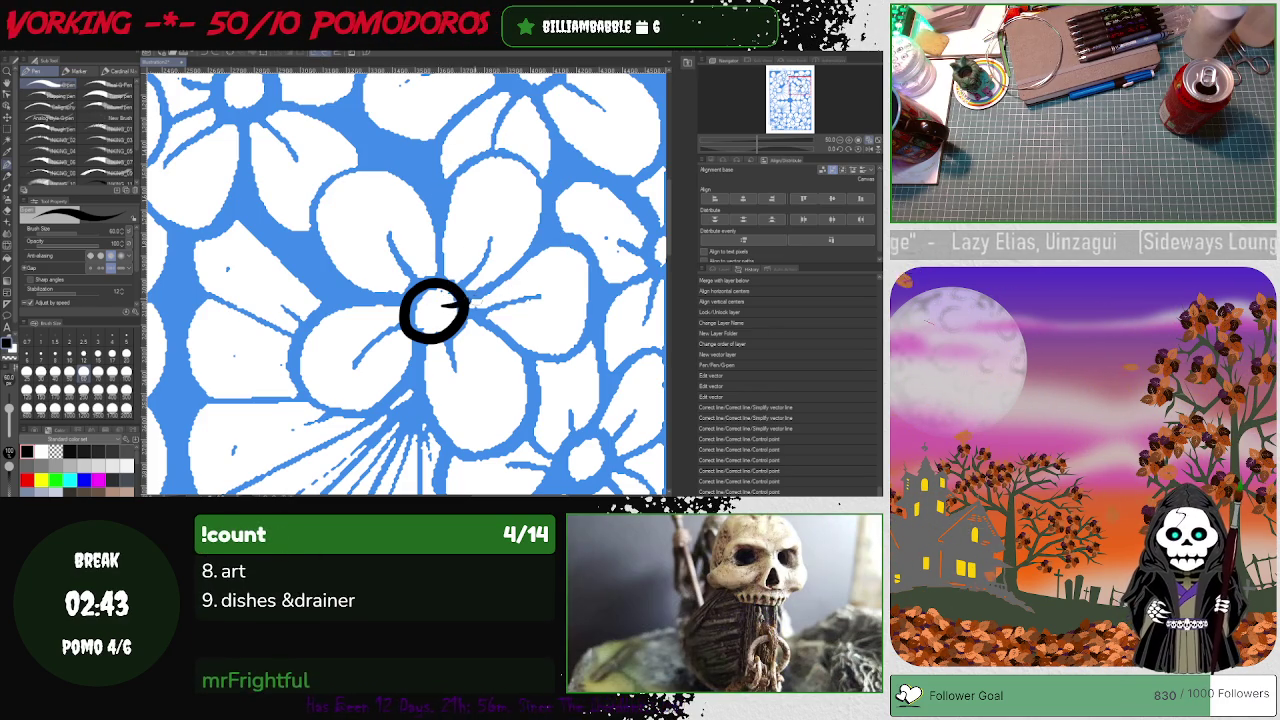
# - Draw the upper, upper-left, lower-right and right-hand petal outlines around the centre
pyautogui.moveTo(550, 215)
pyautogui.mouseDown()
pyautogui.moveTo(458, 180)
pyautogui.moveTo(452, 302)
pyautogui.mouseUp()
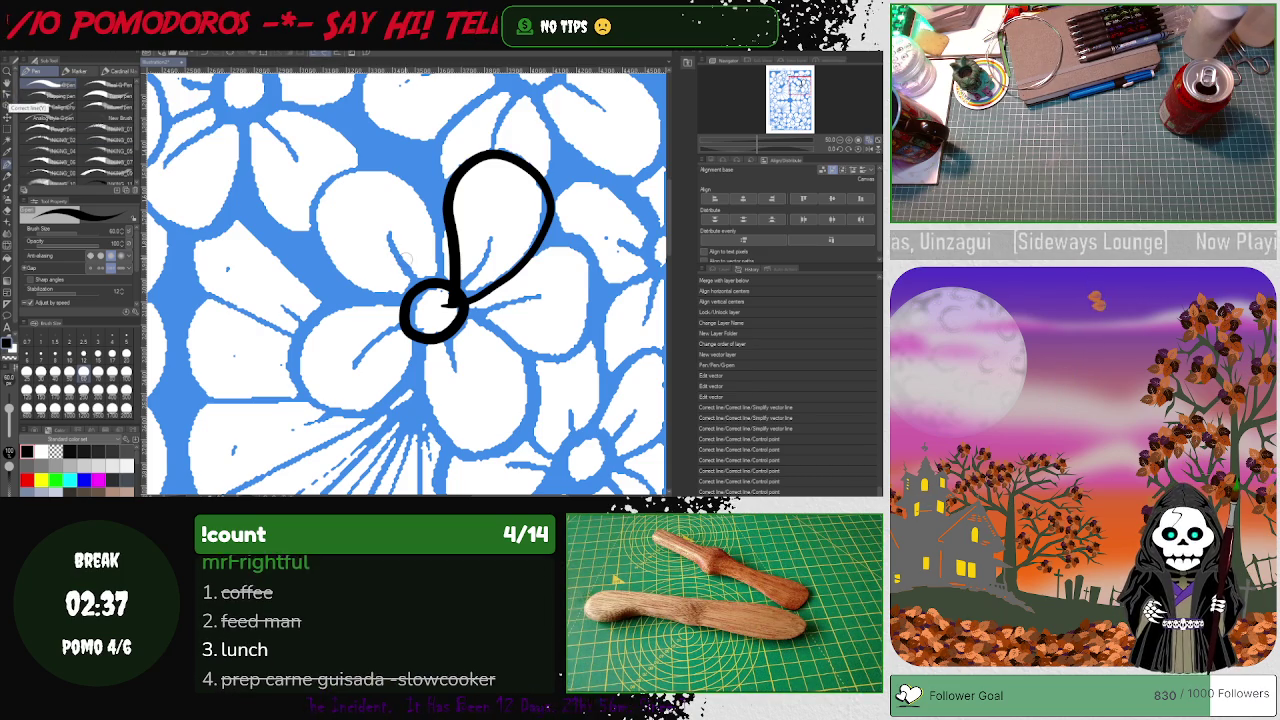
pyautogui.moveTo(442, 226)
pyautogui.mouseDown()
pyautogui.moveTo(333, 173)
pyautogui.moveTo(340, 275)
pyautogui.moveTo(403, 295)
pyautogui.moveTo(285, 380)
pyautogui.moveTo(426, 311)
pyautogui.mouseUp()
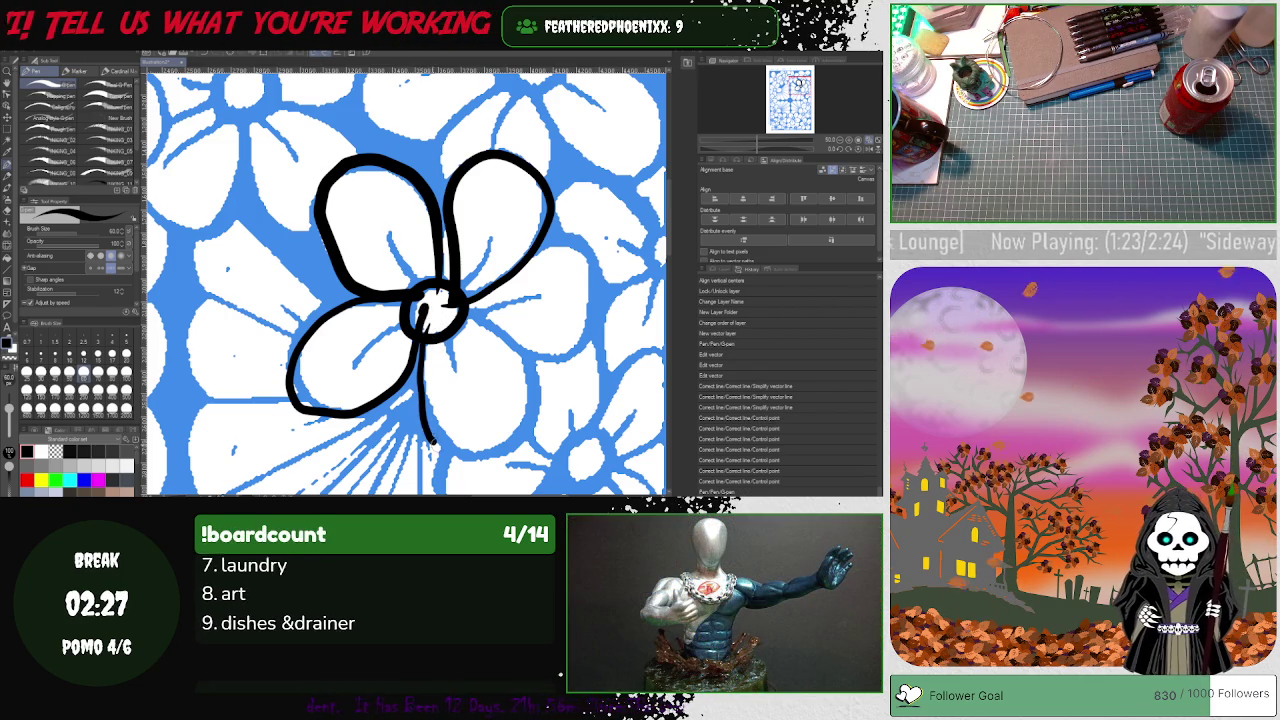
pyautogui.moveTo(430, 437); pyautogui.dragTo(495, 453)
pyautogui.moveTo(530, 398); pyautogui.dragTo(470, 318)
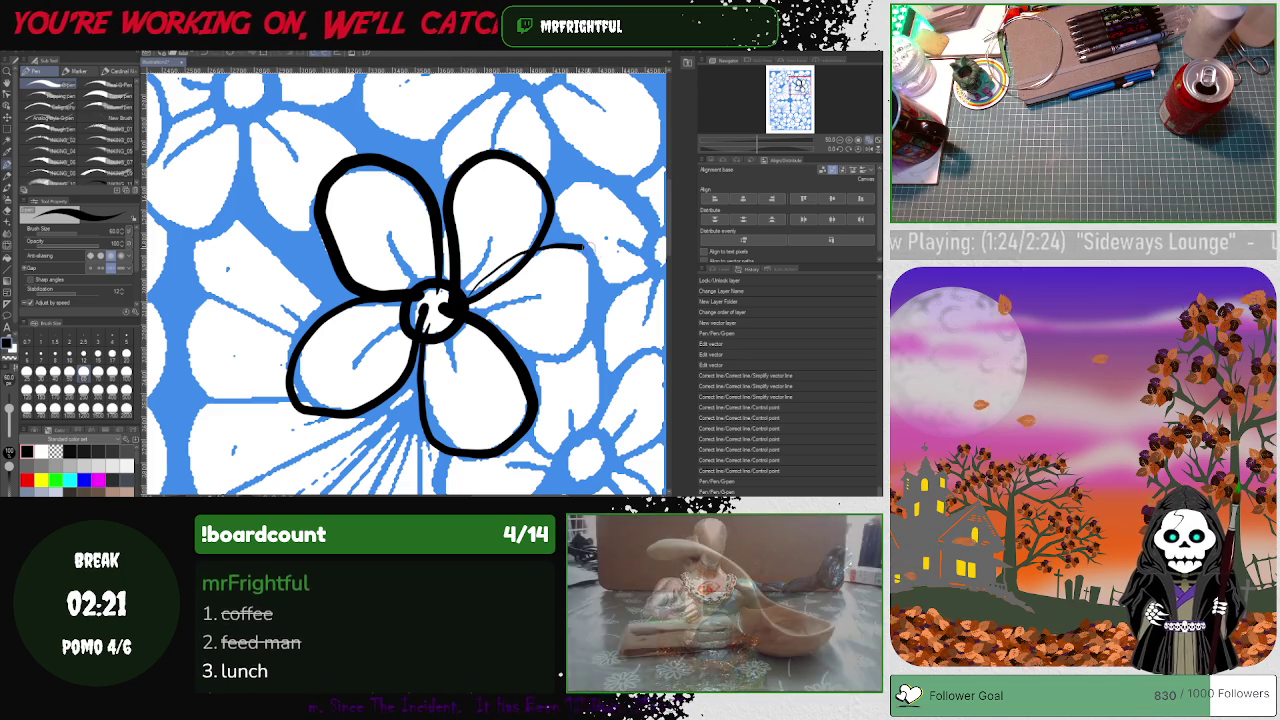
pyautogui.moveTo(465, 290)
pyautogui.mouseDown()
pyautogui.moveTo(552, 366)
pyautogui.moveTo(470, 320)
pyautogui.mouseUp()
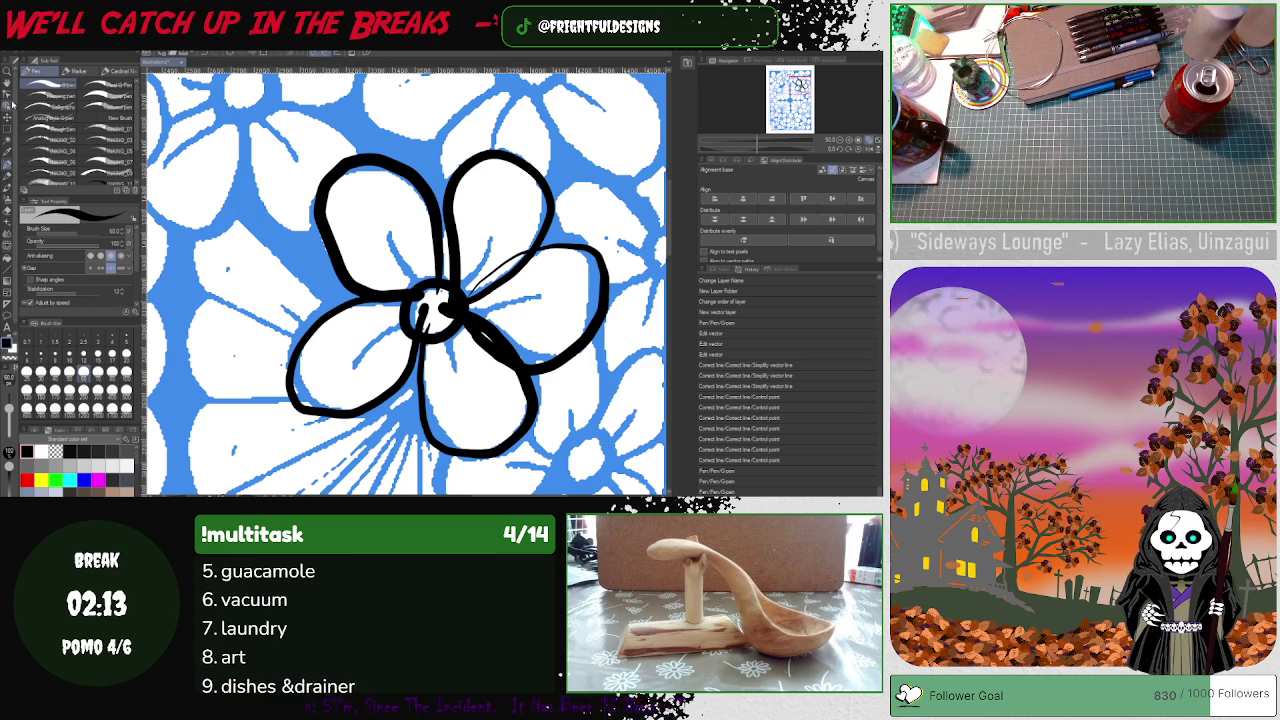
pyautogui.click(9, 300)
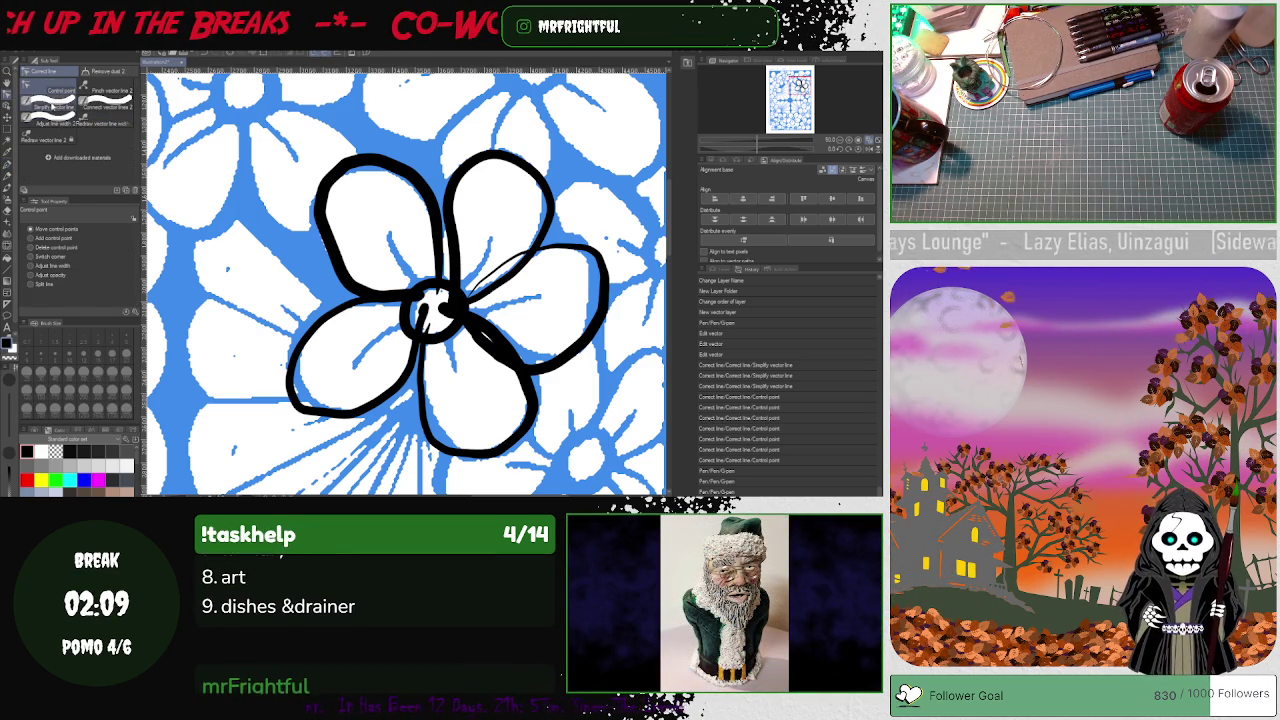
# - Brush Simplify vector line over the upper-left and upper-right petal strokes
pyautogui.click(57, 103)
pyautogui.moveTo(374, 131)
pyautogui.mouseDown()
pyautogui.moveTo(430, 180)
pyautogui.moveTo(410, 295)
pyautogui.moveTo(340, 320)
pyautogui.moveTo(295, 362)
pyautogui.moveTo(335, 415)
pyautogui.moveTo(395, 385)
pyautogui.moveTo(428, 310)
pyautogui.moveTo(425, 420)
pyautogui.moveTo(460, 460)
pyautogui.moveTo(505, 450)
pyautogui.moveTo(520, 377)
pyautogui.moveTo(450, 310)
pyautogui.moveTo(495, 365)
pyautogui.moveTo(545, 385)
pyautogui.moveTo(503, 378)
pyautogui.mouseUp()
pyautogui.moveTo(445, 300); pyautogui.dragTo(425, 182)
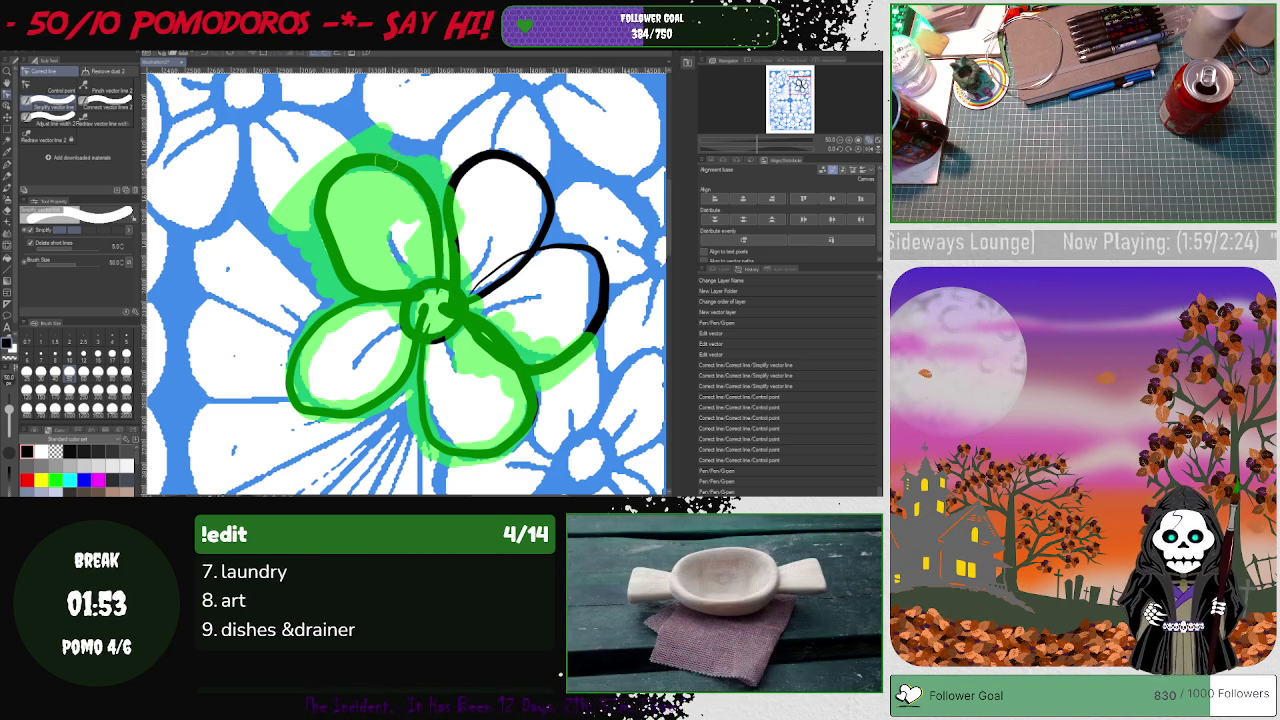
pyautogui.moveTo(545, 165)
pyautogui.mouseDown()
pyautogui.moveTo(510, 270)
pyautogui.moveTo(472, 300)
pyautogui.mouseUp()
pyautogui.moveTo(600, 272); pyautogui.dragTo(578, 348)
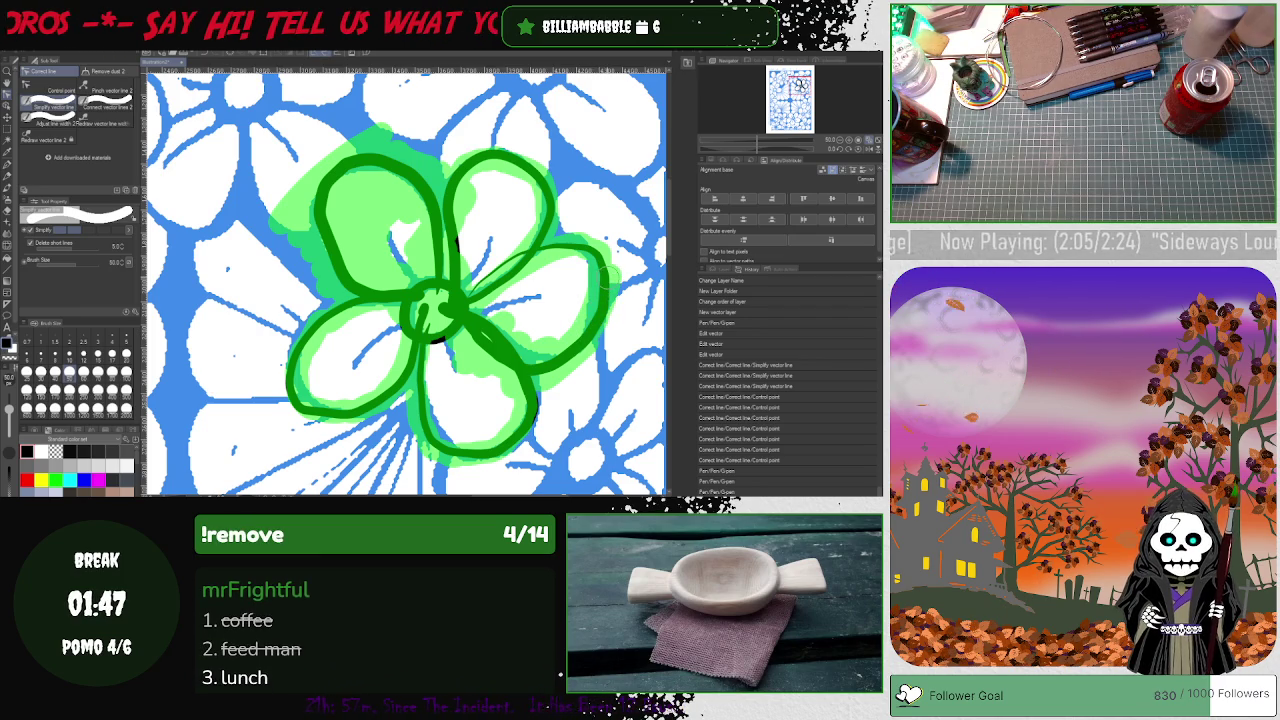
pyautogui.moveTo(607, 283); pyautogui.dragTo(605, 286)
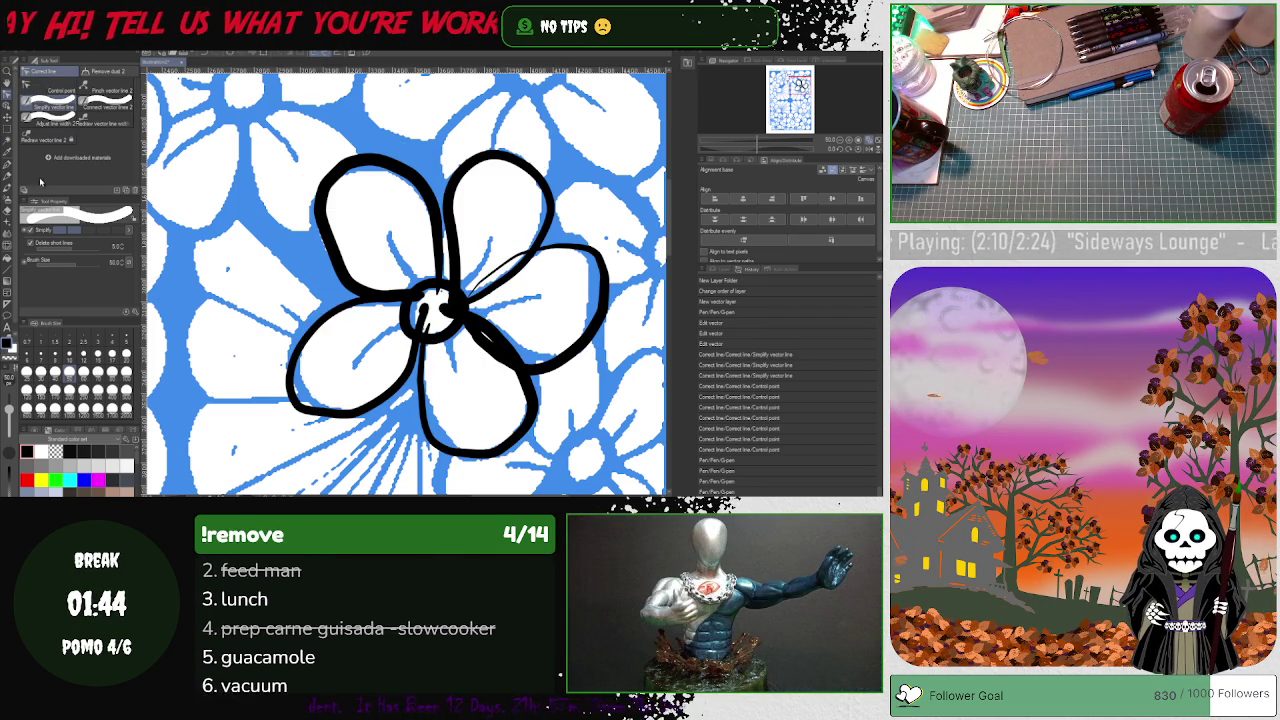
# - Inspect the upper-left petal and centre circle strokes with Correct line's Control point
pyautogui.click(40, 90)
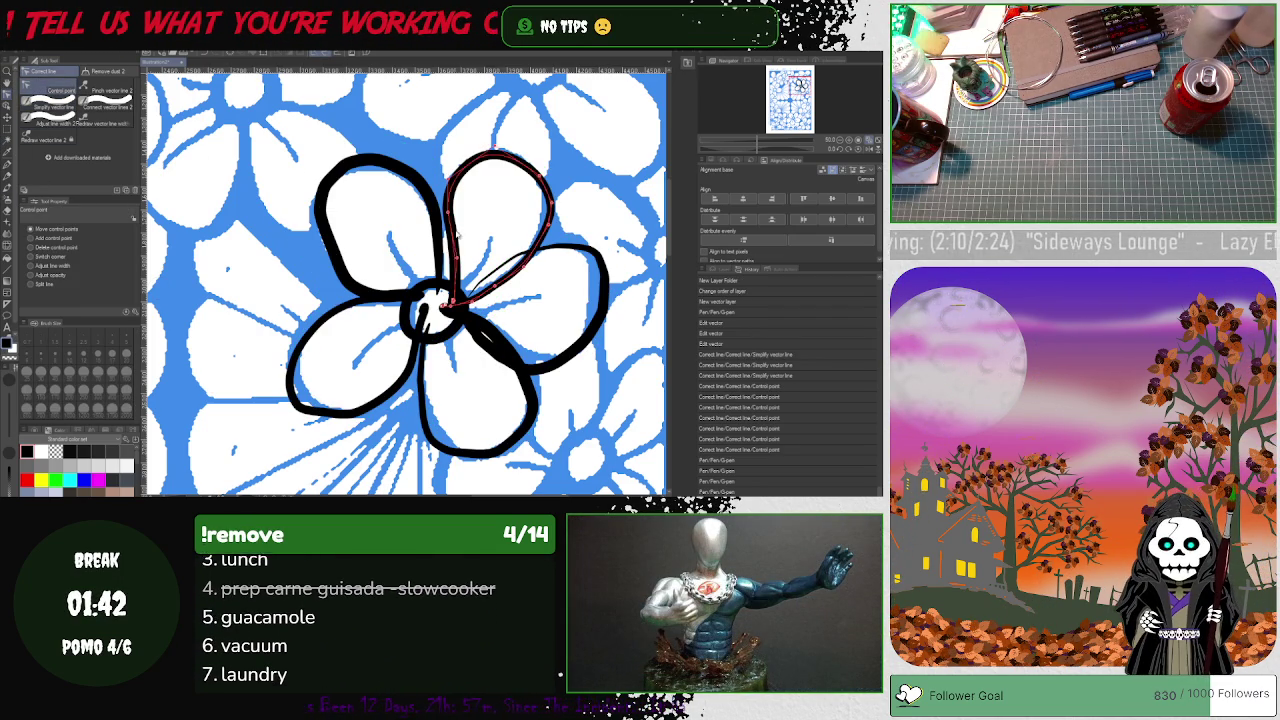
pyautogui.click(432, 295)
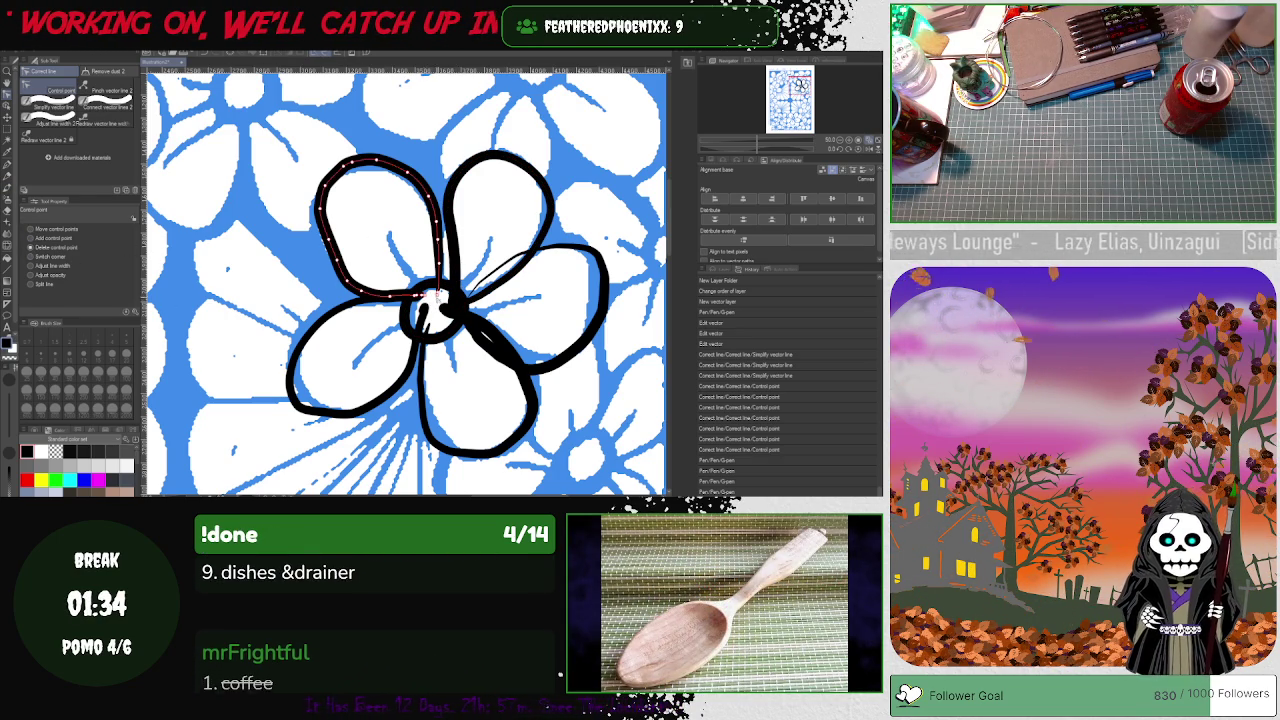
pyautogui.click(437, 293)
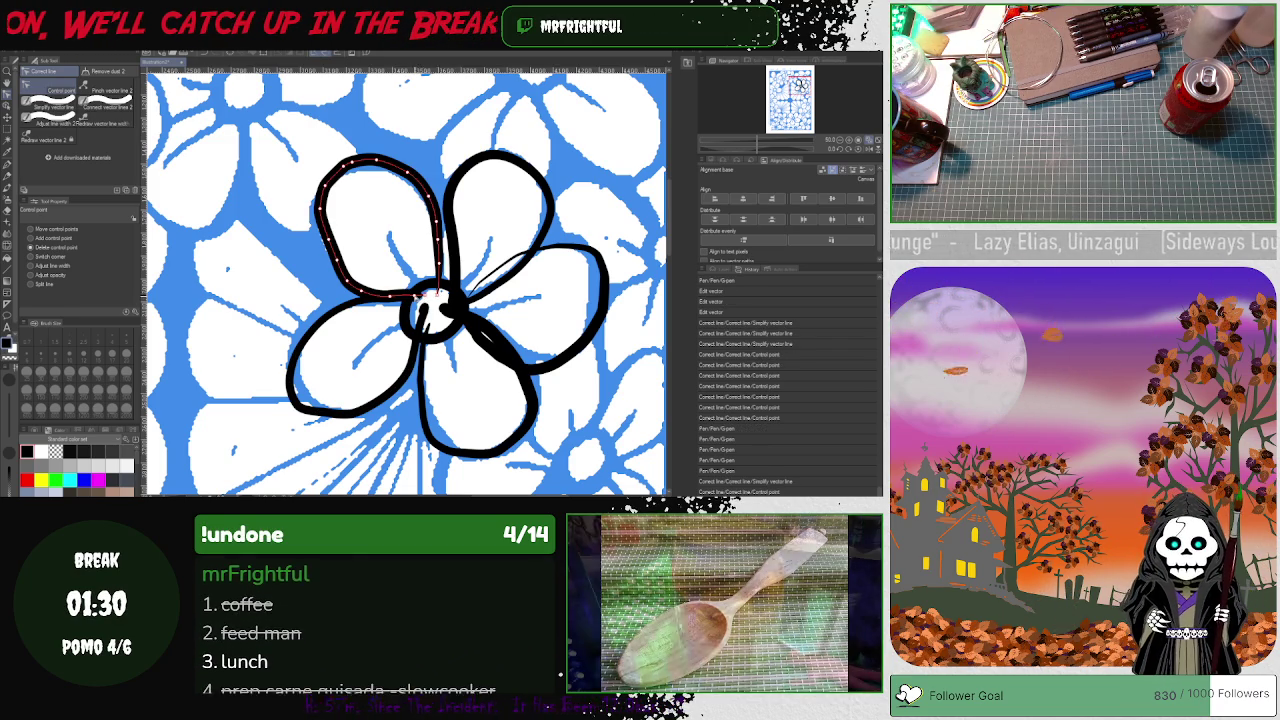
pyautogui.click(407, 297)
pyautogui.click(407, 297)
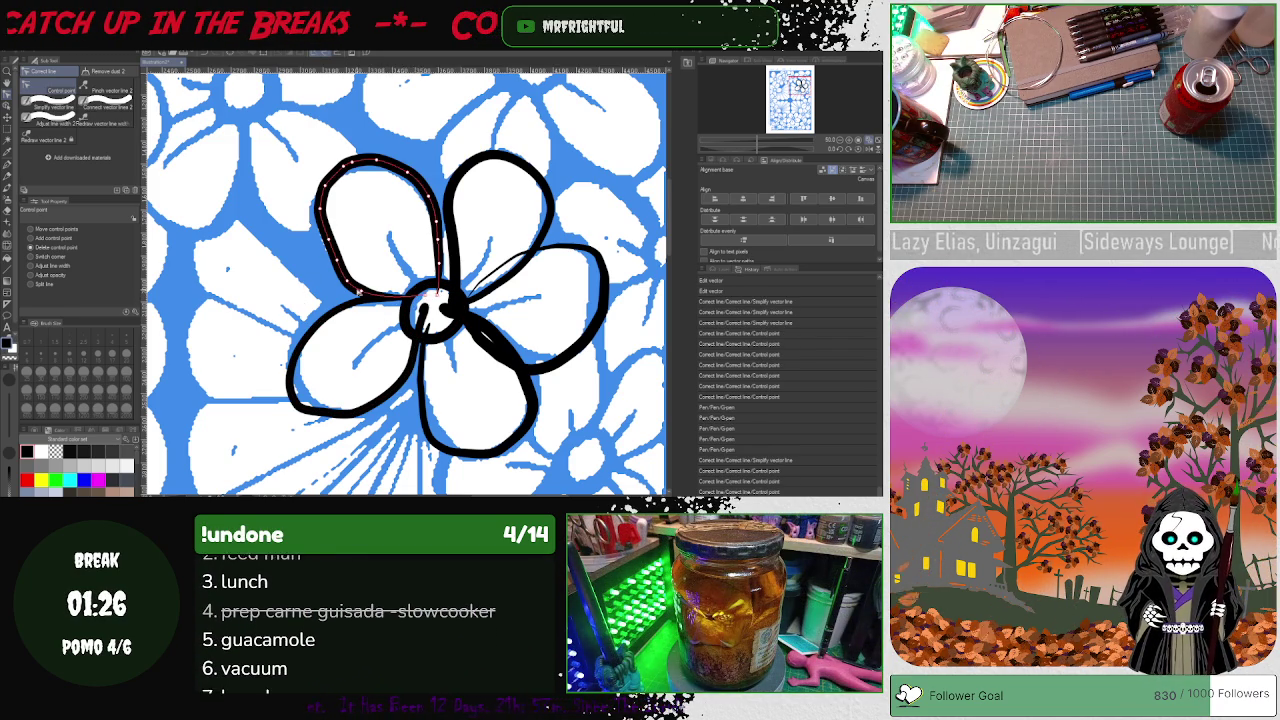
pyautogui.click(340, 270)
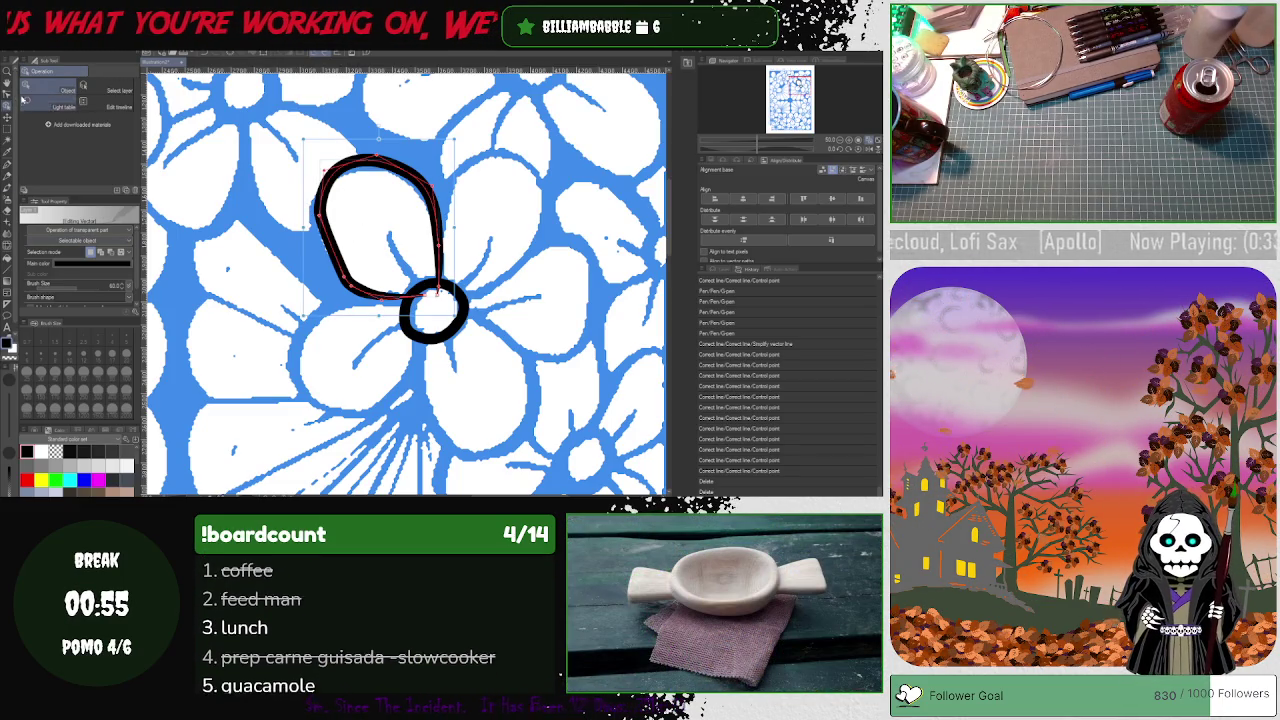
# - Delete two stray vector elements and drag the loop's control points to stretch it over the upper petal
pyautogui.click(8, 318)
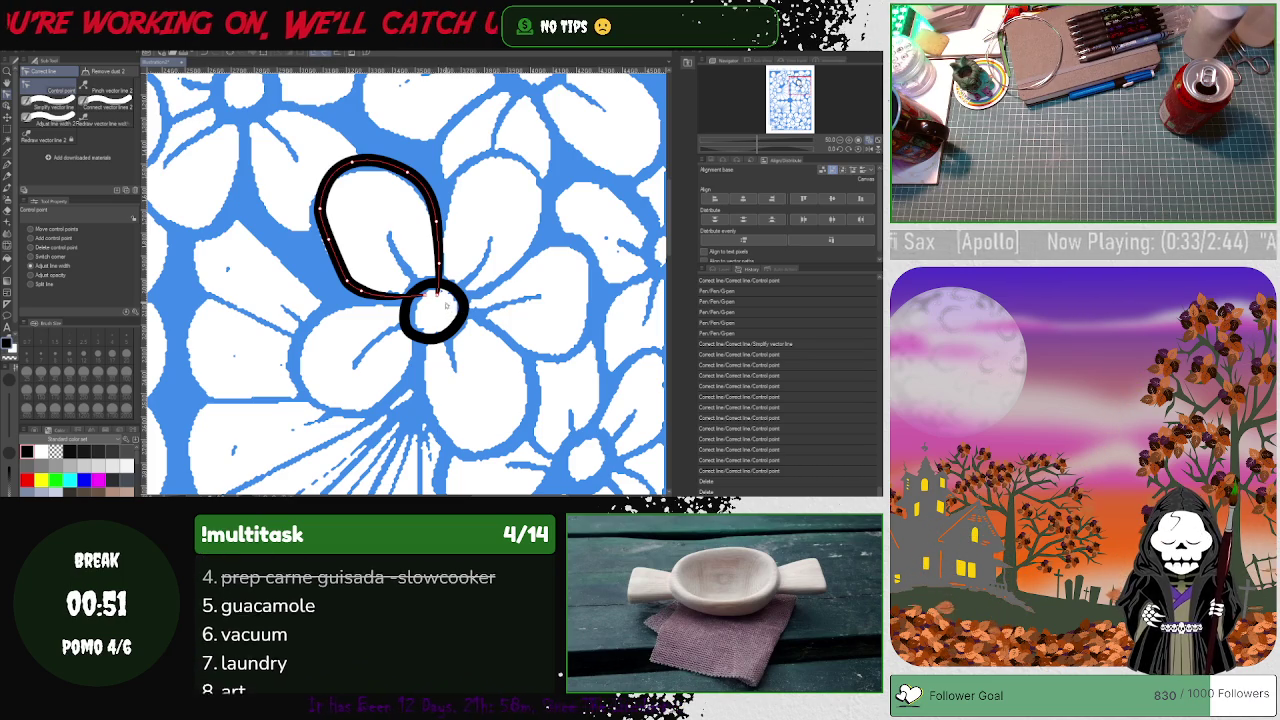
pyautogui.press('Delete')
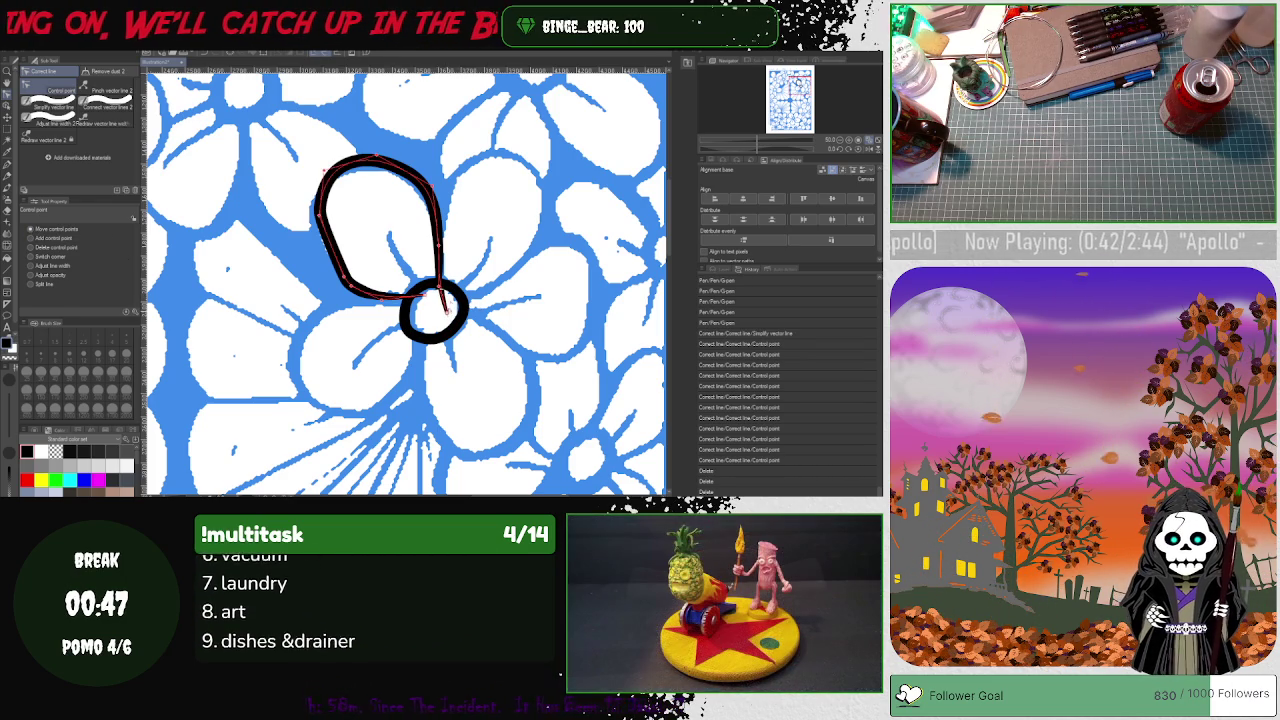
pyautogui.press('Delete')
pyautogui.moveTo(466, 249)
pyautogui.mouseDown()
pyautogui.moveTo(556, 239)
pyautogui.moveTo(528, 236)
pyautogui.mouseUp()
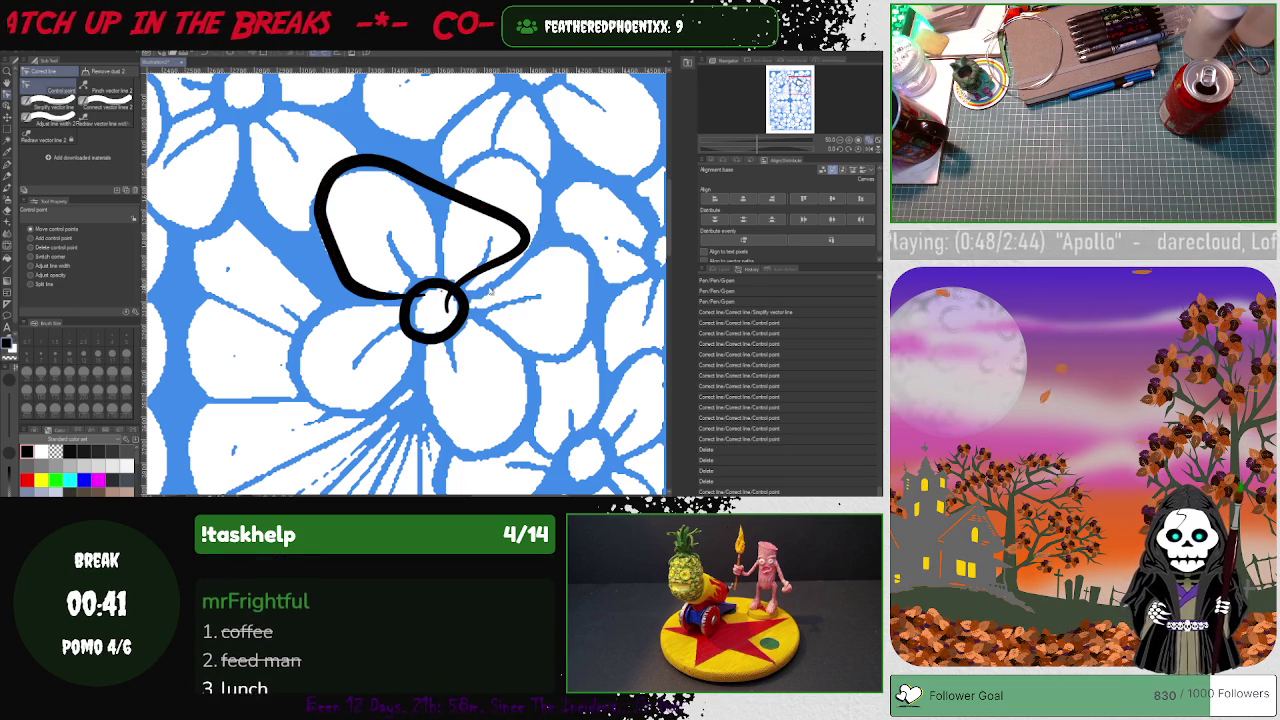
pyautogui.moveTo(546, 238); pyautogui.dragTo(553, 237)
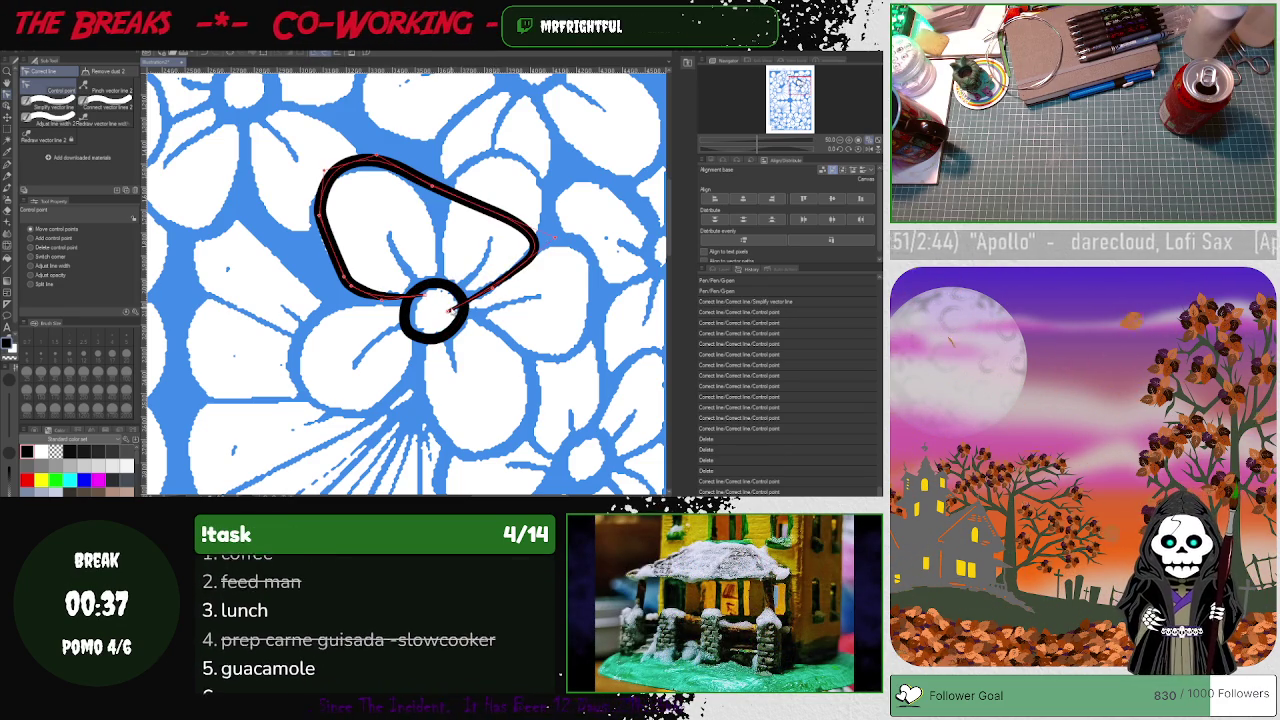
pyautogui.moveTo(452, 308); pyautogui.dragTo(507, 286)
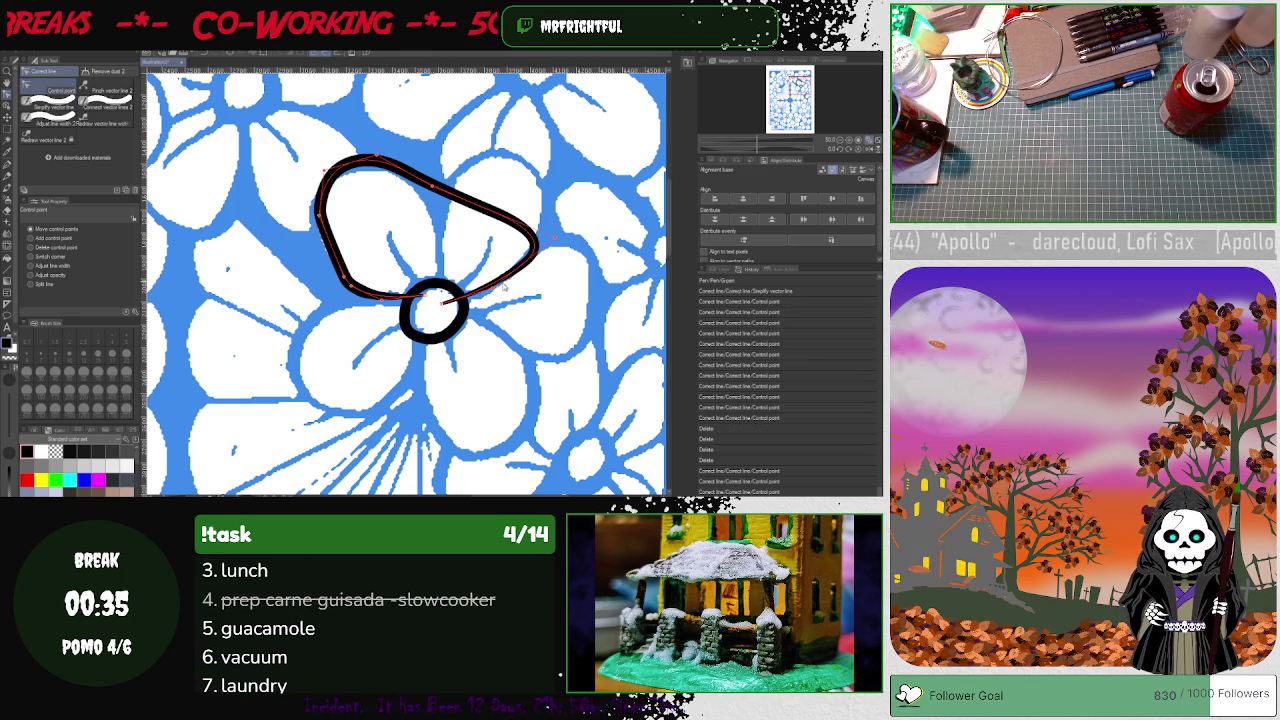
pyautogui.moveTo(435, 185); pyautogui.dragTo(437, 187)
pyautogui.moveTo(515, 168); pyautogui.dragTo(538, 165)
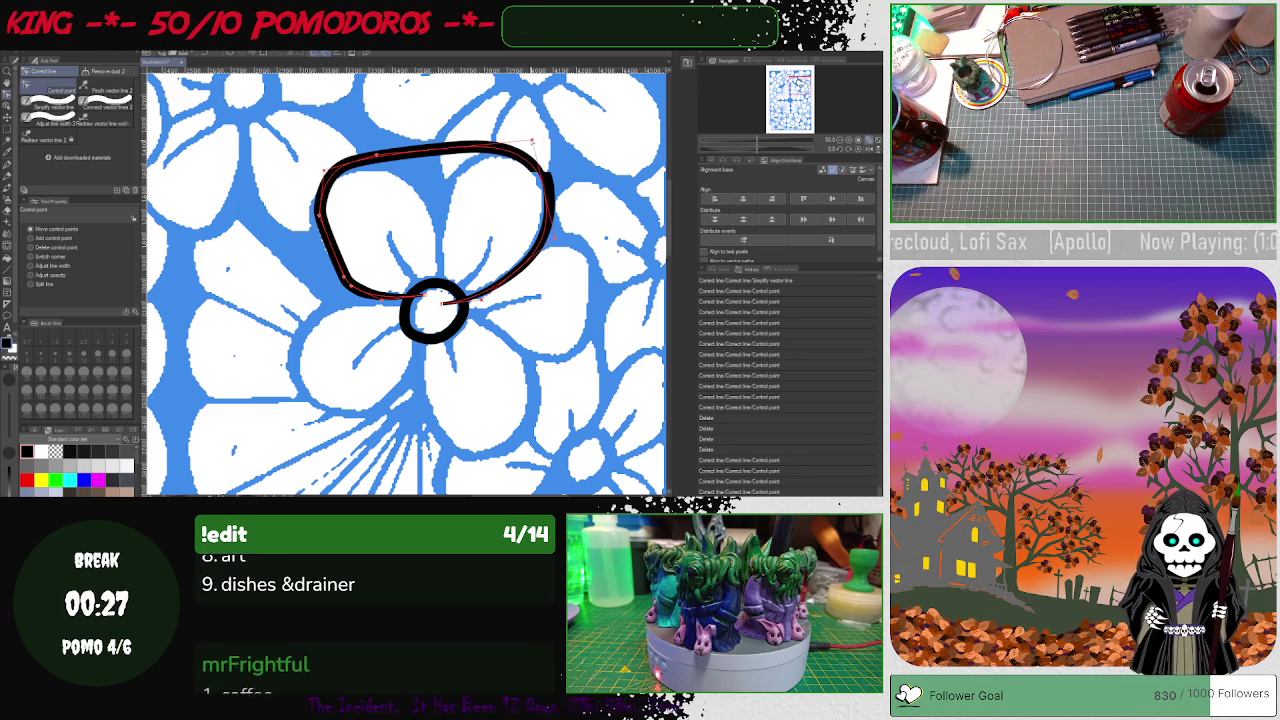
pyautogui.moveTo(545, 141); pyautogui.dragTo(376, 157)
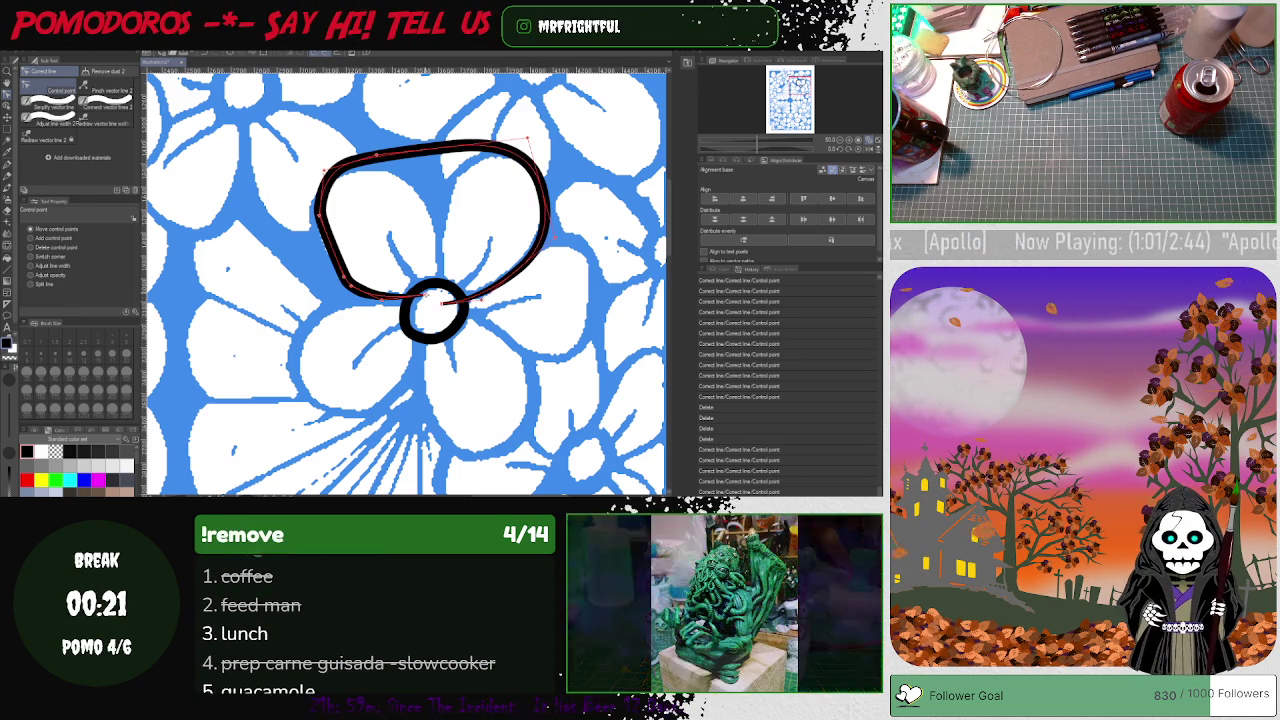
pyautogui.moveTo(348, 280); pyautogui.dragTo(420, 292)
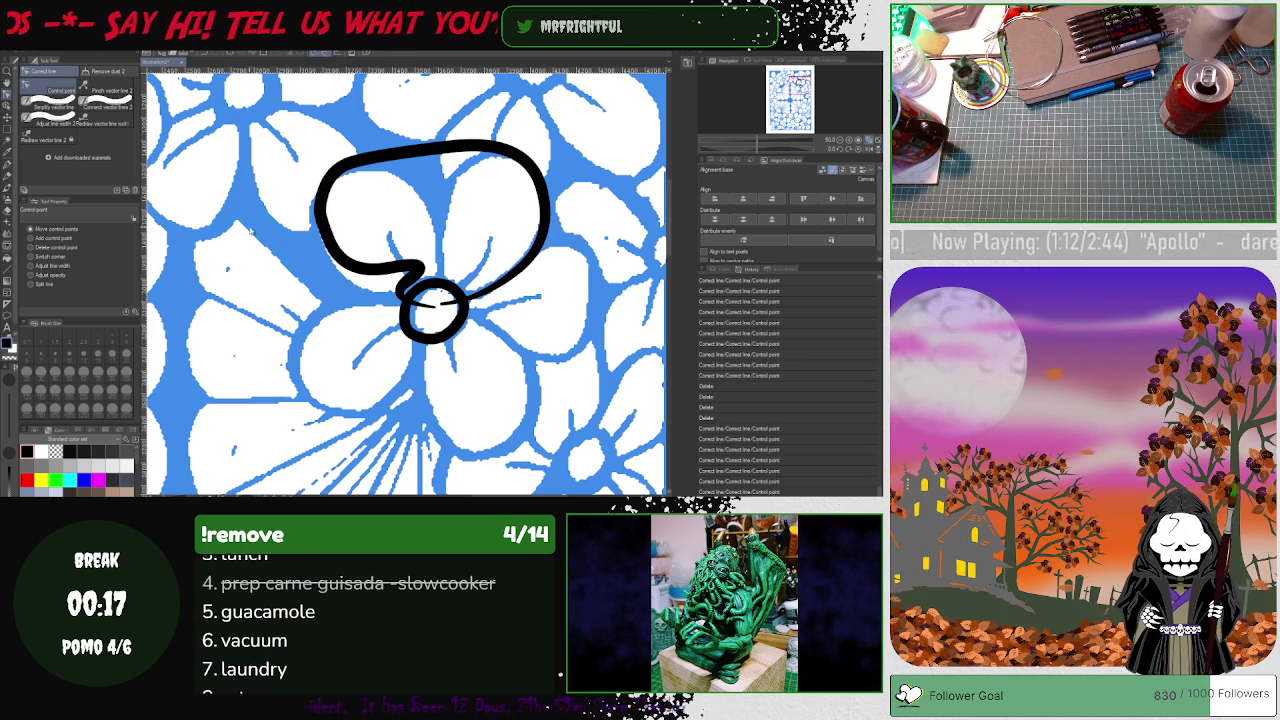
# - Remove two control points from the petal loop and smooth its lower-left sharp corner
pyautogui.click(47, 248)
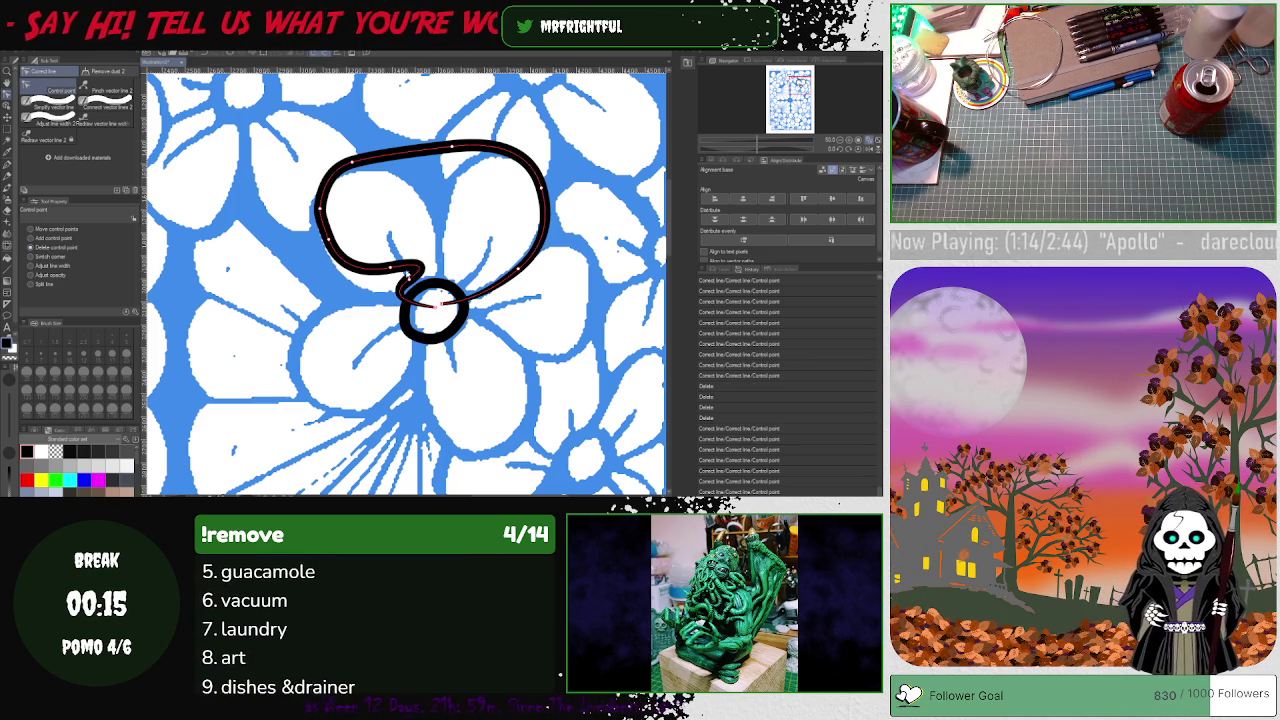
pyautogui.click(418, 272)
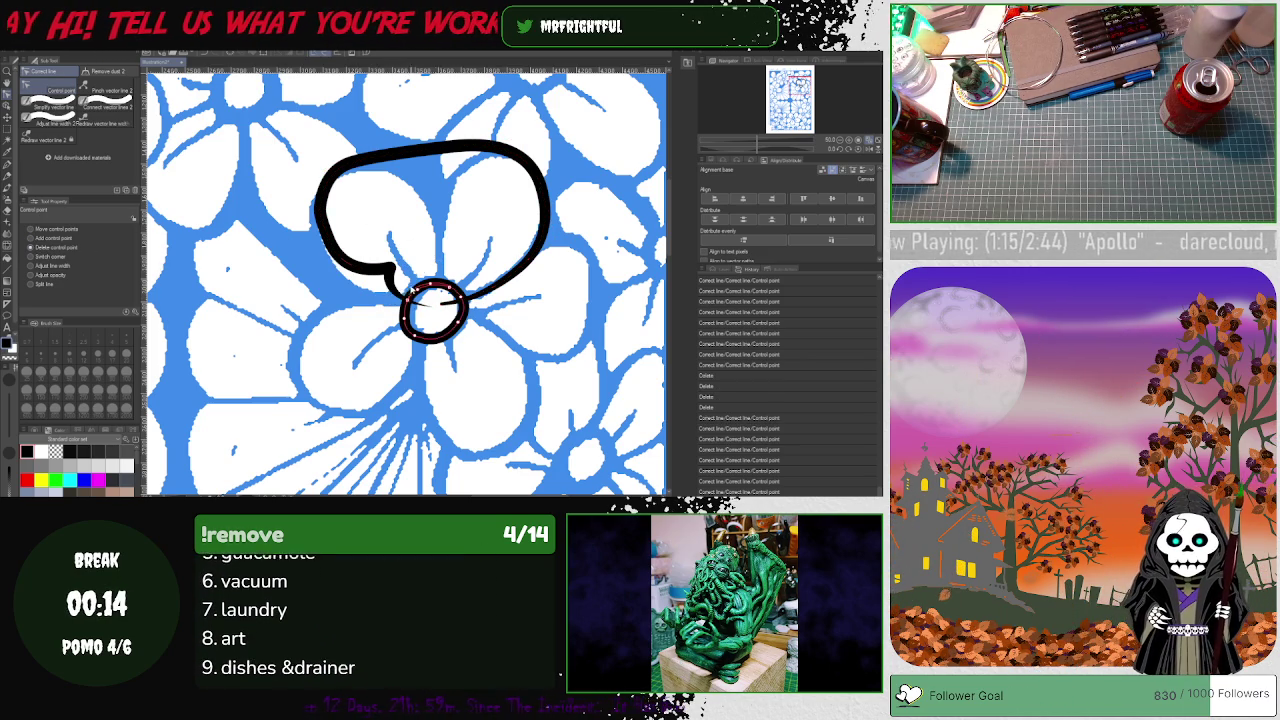
pyautogui.click(319, 228)
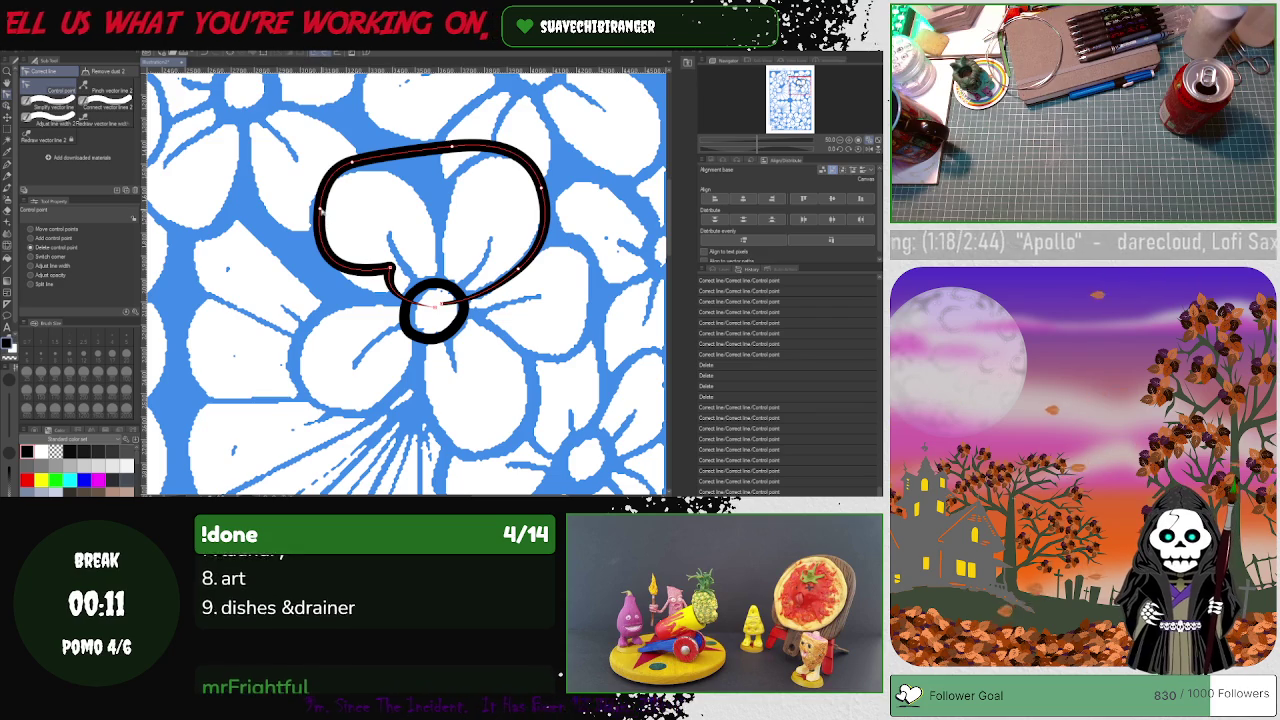
pyautogui.click(30, 257)
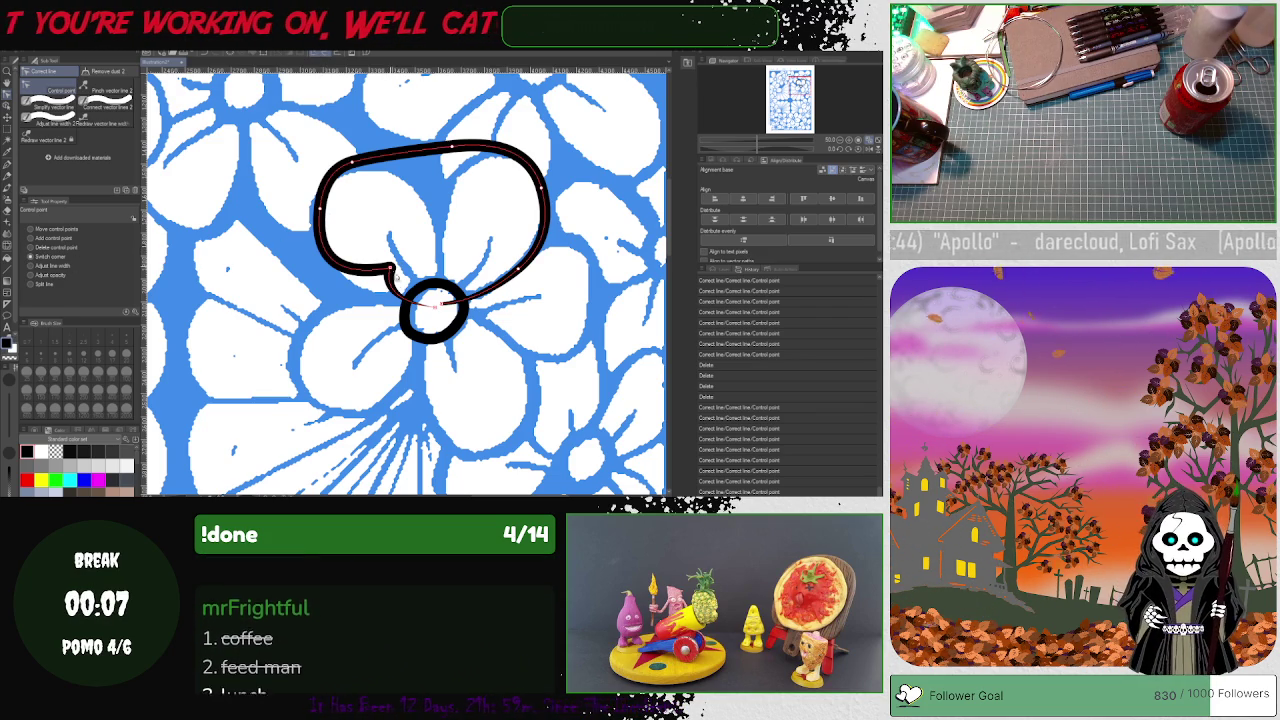
pyautogui.click(390, 269)
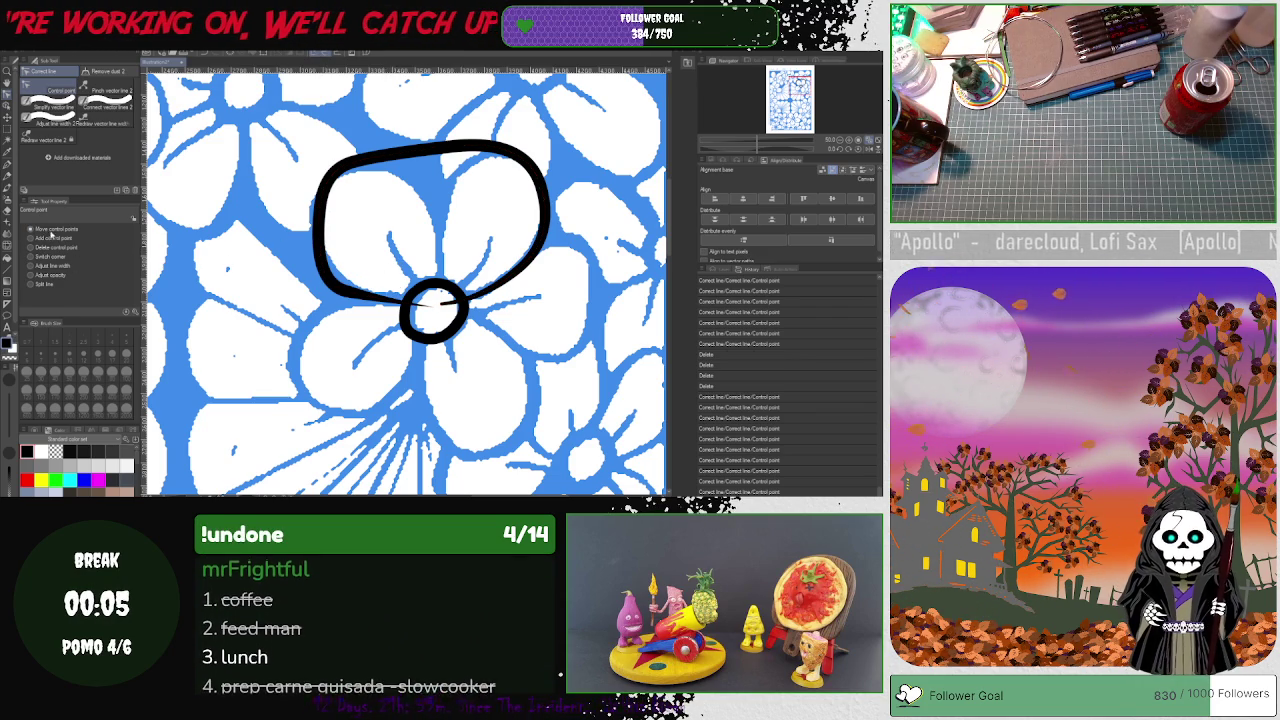
# - Reshape the loop's lower-left into a smooth curve running along the upper petal's edge
pyautogui.click(437, 288)
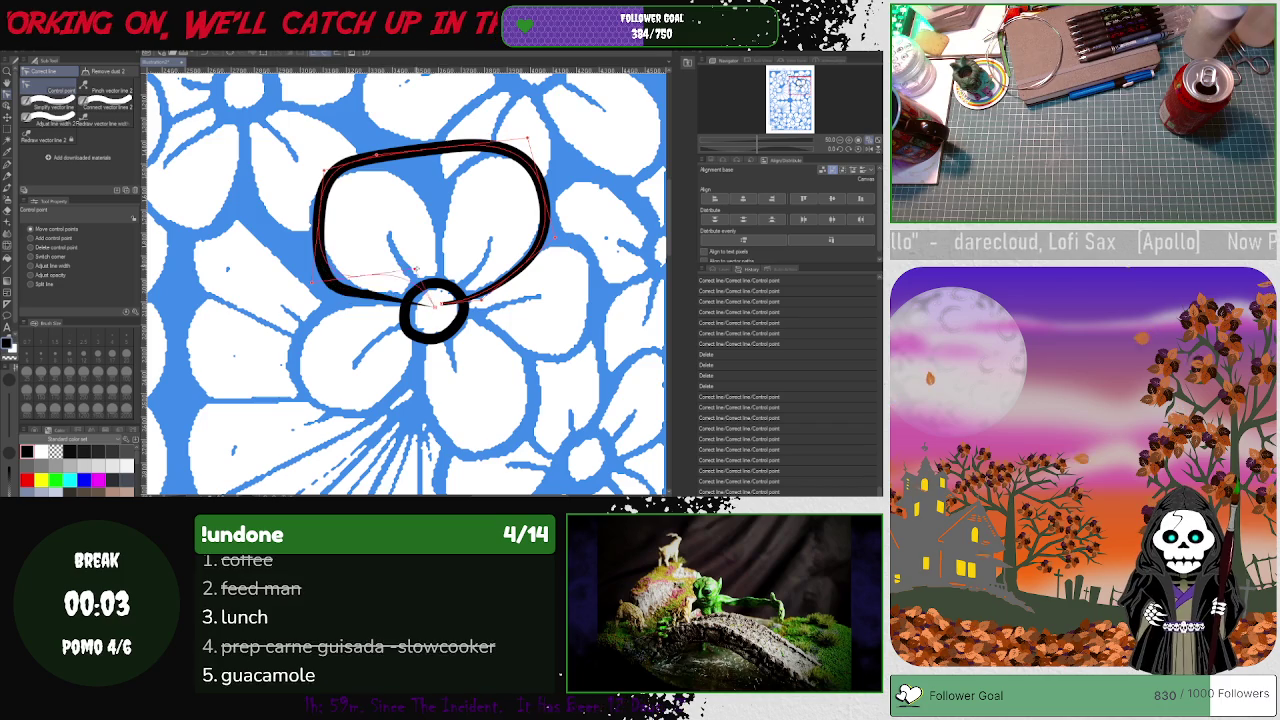
pyautogui.moveTo(345, 275)
pyautogui.mouseDown()
pyautogui.moveTo(372, 236)
pyautogui.moveTo(380, 153)
pyautogui.moveTo(357, 170)
pyautogui.moveTo(455, 160)
pyautogui.mouseUp()
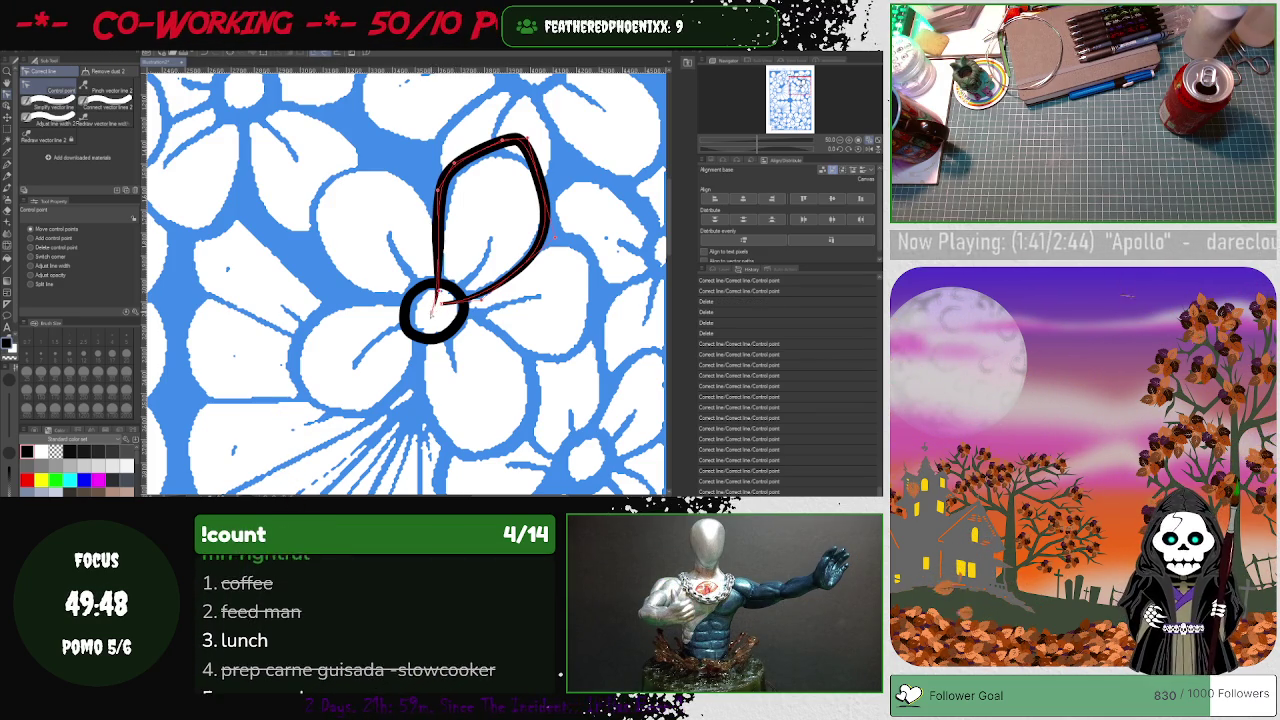
pyautogui.moveTo(435, 308); pyautogui.dragTo(430, 312)
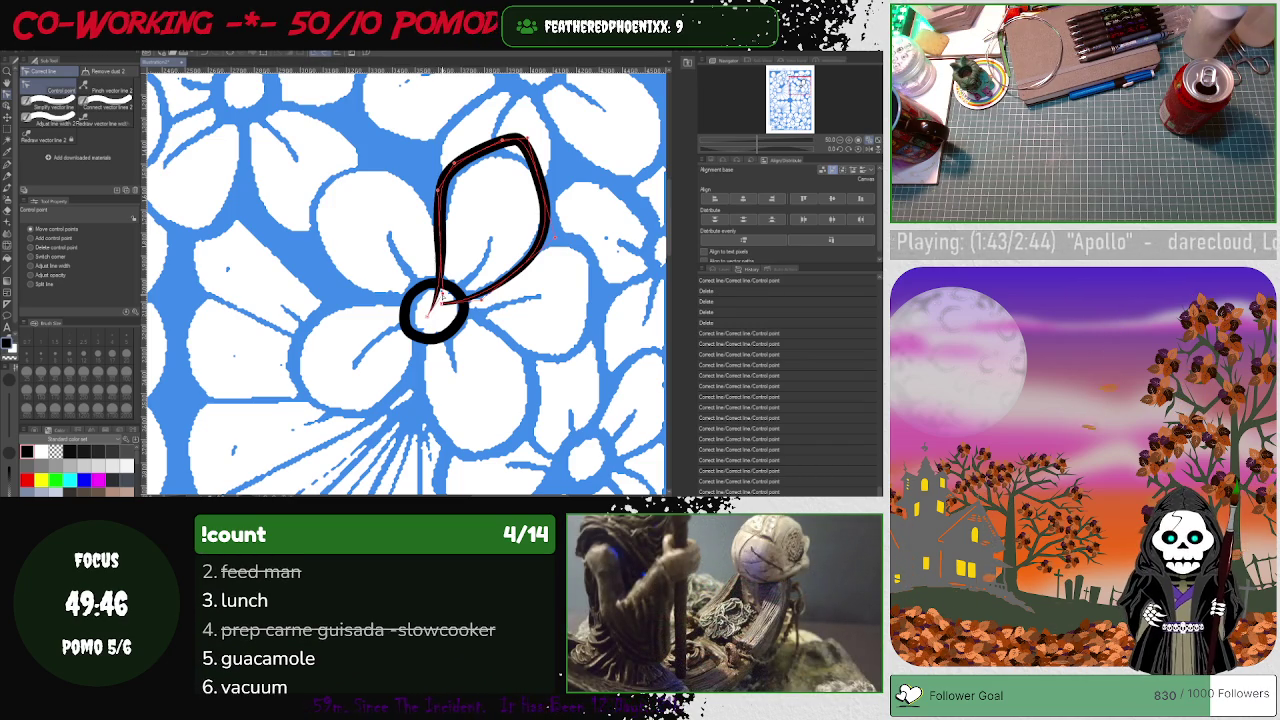
pyautogui.click(436, 187)
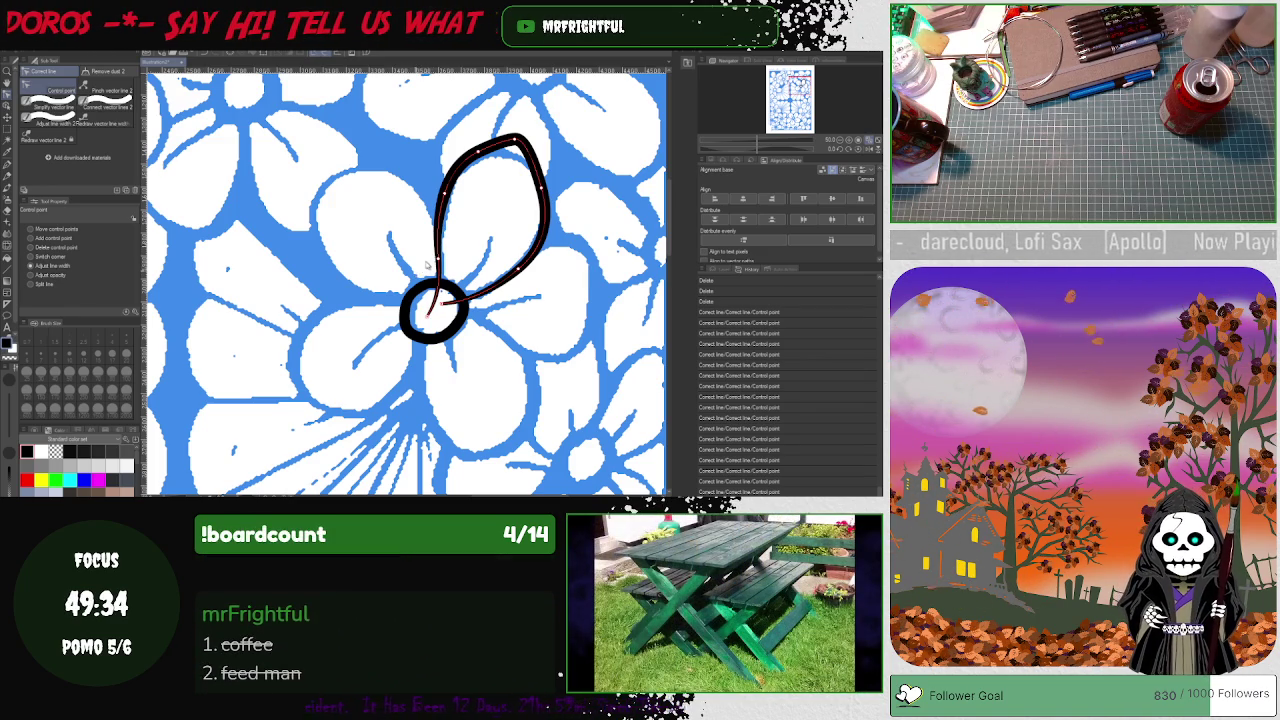
pyautogui.moveTo(427, 265); pyautogui.dragTo(437, 250)
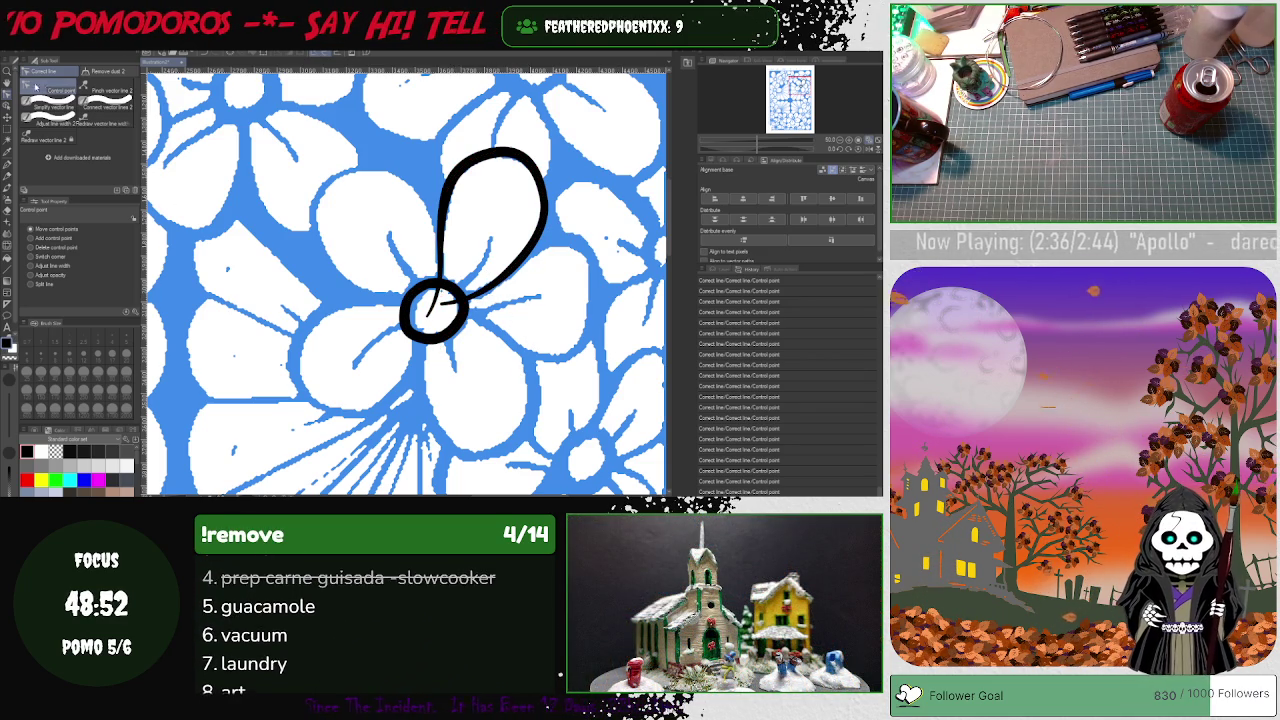
# - Place a rotated copy of the petal loop below the centre circle
pyautogui.press('o')
pyautogui.click(474, 167)
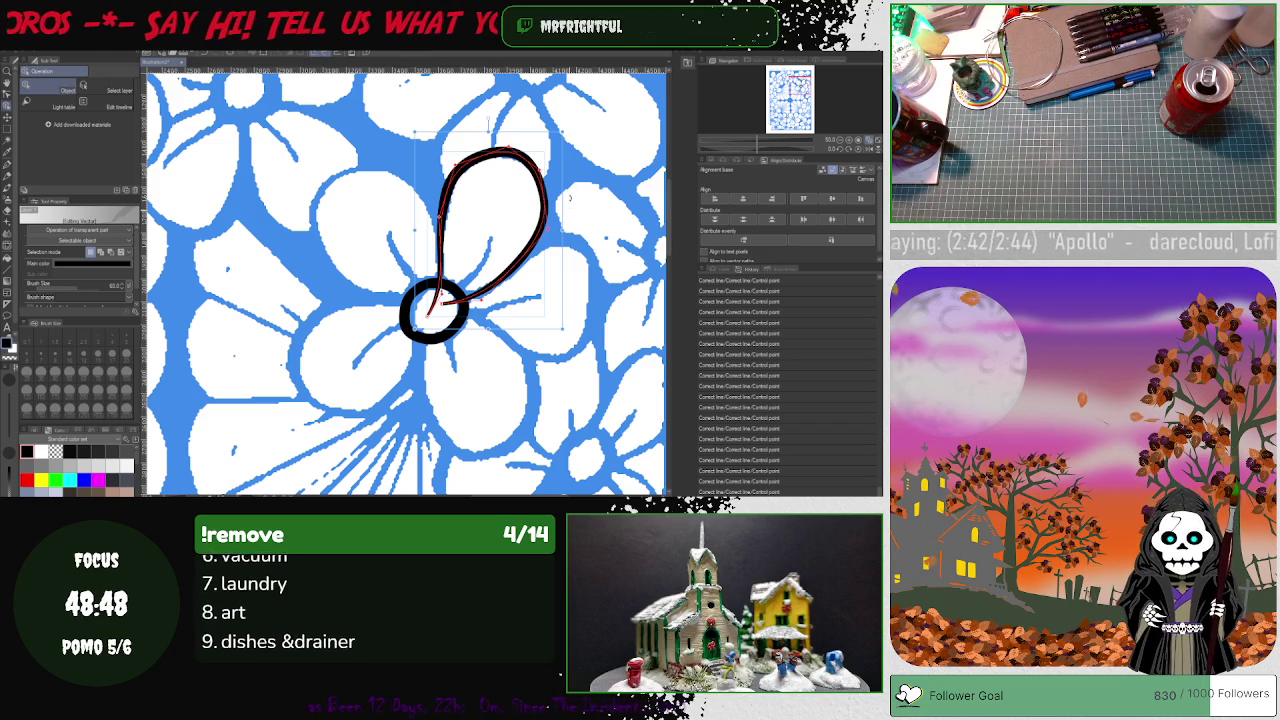
pyautogui.moveTo(540, 182)
pyautogui.mouseDown()
pyautogui.moveTo(476, 207)
pyautogui.moveTo(487, 152)
pyautogui.moveTo(480, 363)
pyautogui.mouseUp()
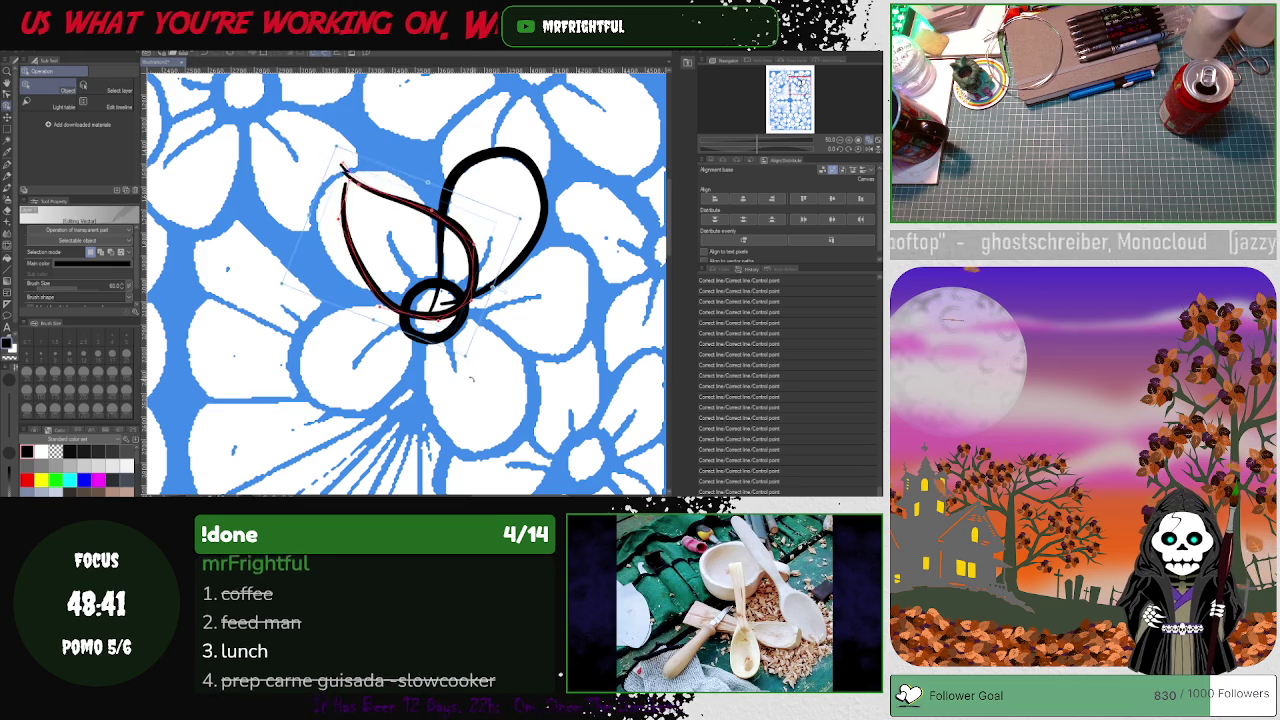
pyautogui.moveTo(480, 363)
pyautogui.mouseDown()
pyautogui.moveTo(358, 157)
pyautogui.moveTo(520, 448)
pyautogui.moveTo(508, 456)
pyautogui.moveTo(462, 366)
pyautogui.mouseUp()
pyautogui.click(490, 152)
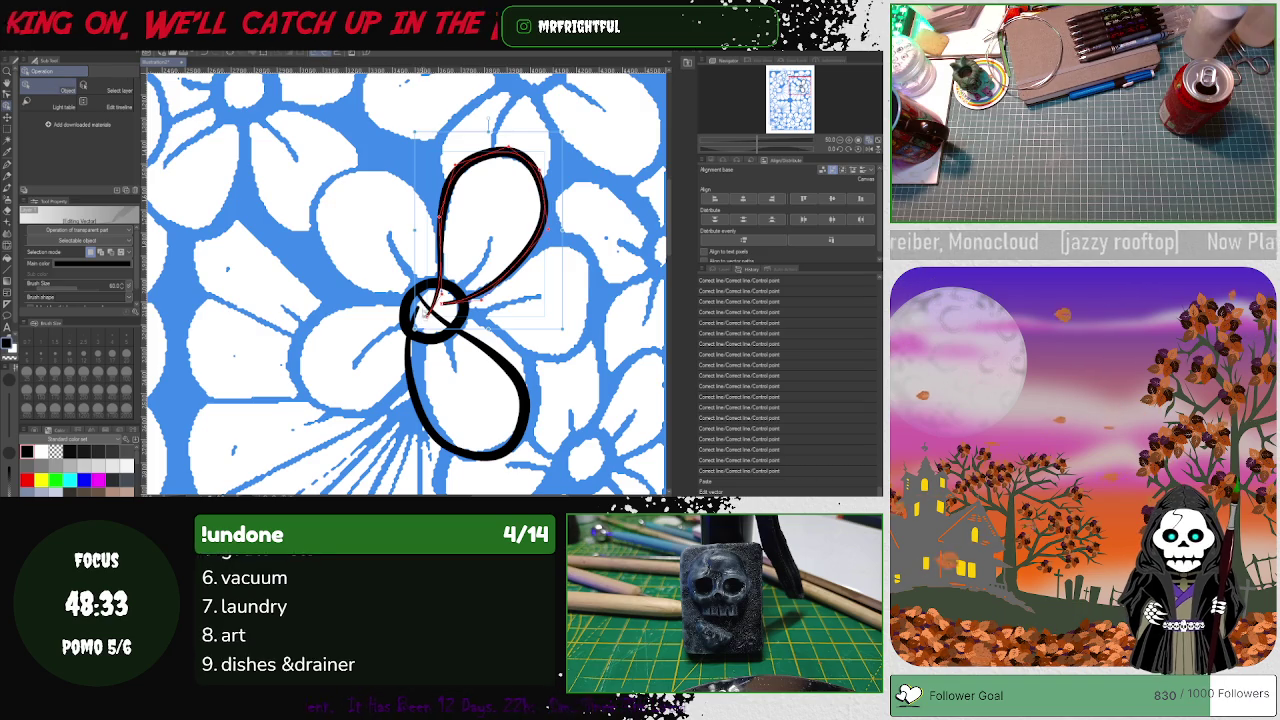
pyautogui.click(378, 390)
pyautogui.click(408, 380)
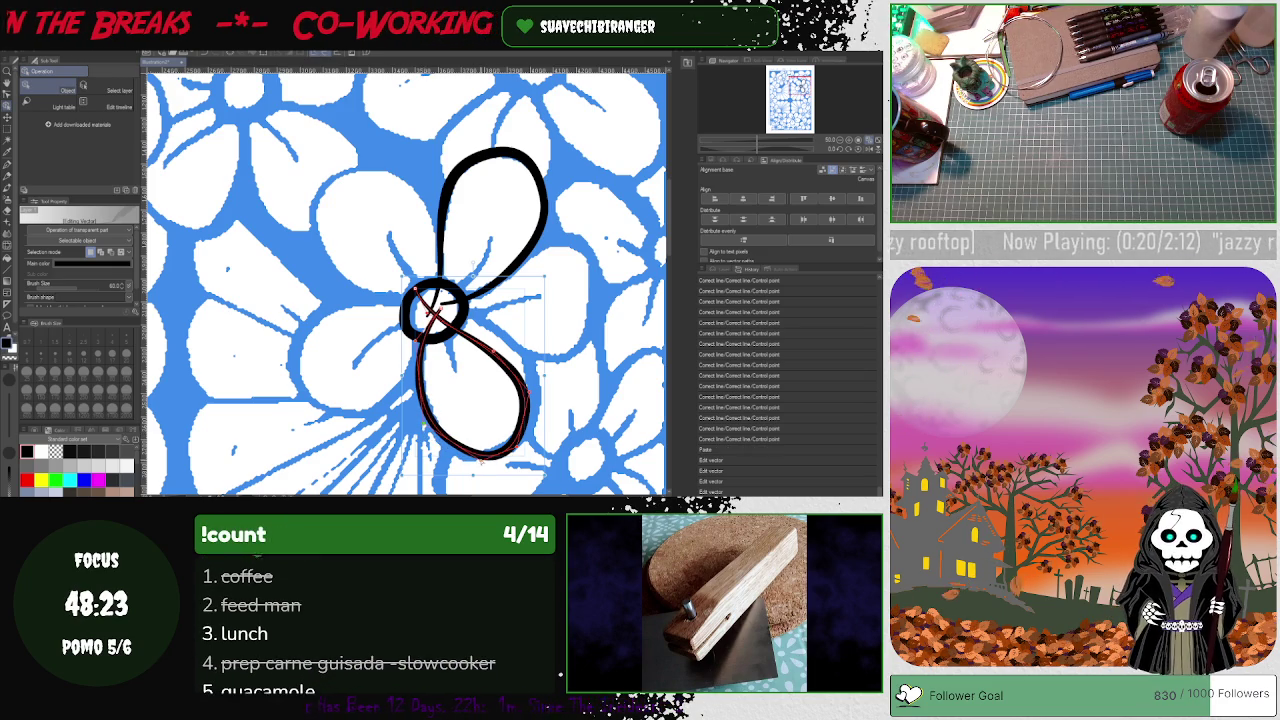
# - Fit the lower loop to the lower petal, bulging its right side outward
pyautogui.moveTo(460, 440); pyautogui.dragTo(470, 432)
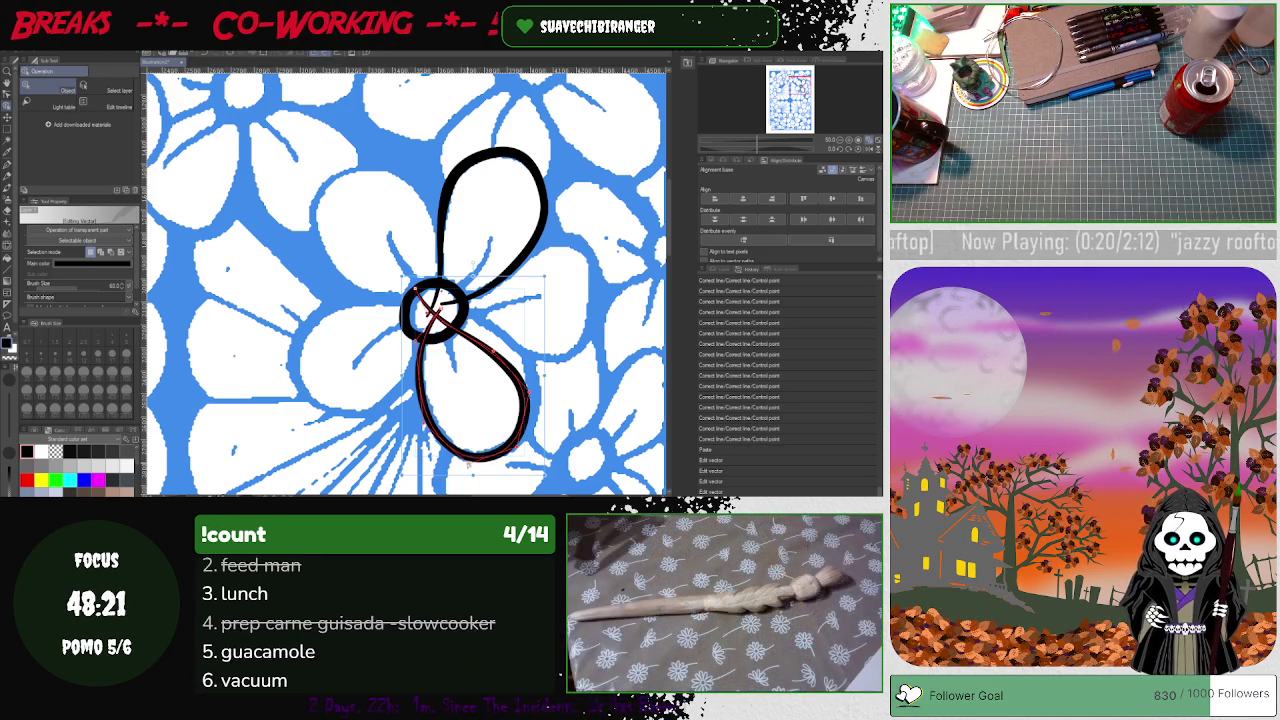
pyautogui.moveTo(450, 430); pyautogui.dragTo(455, 425)
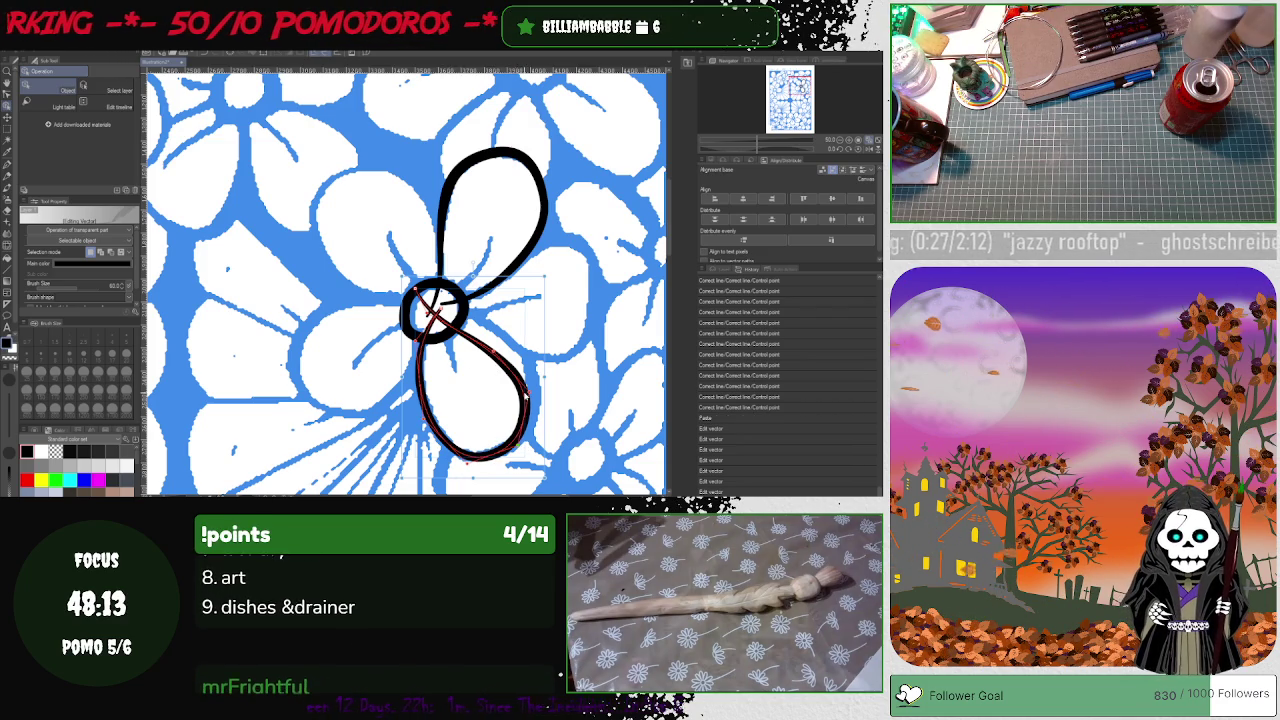
pyautogui.moveTo(526, 394); pyautogui.dragTo(550, 377)
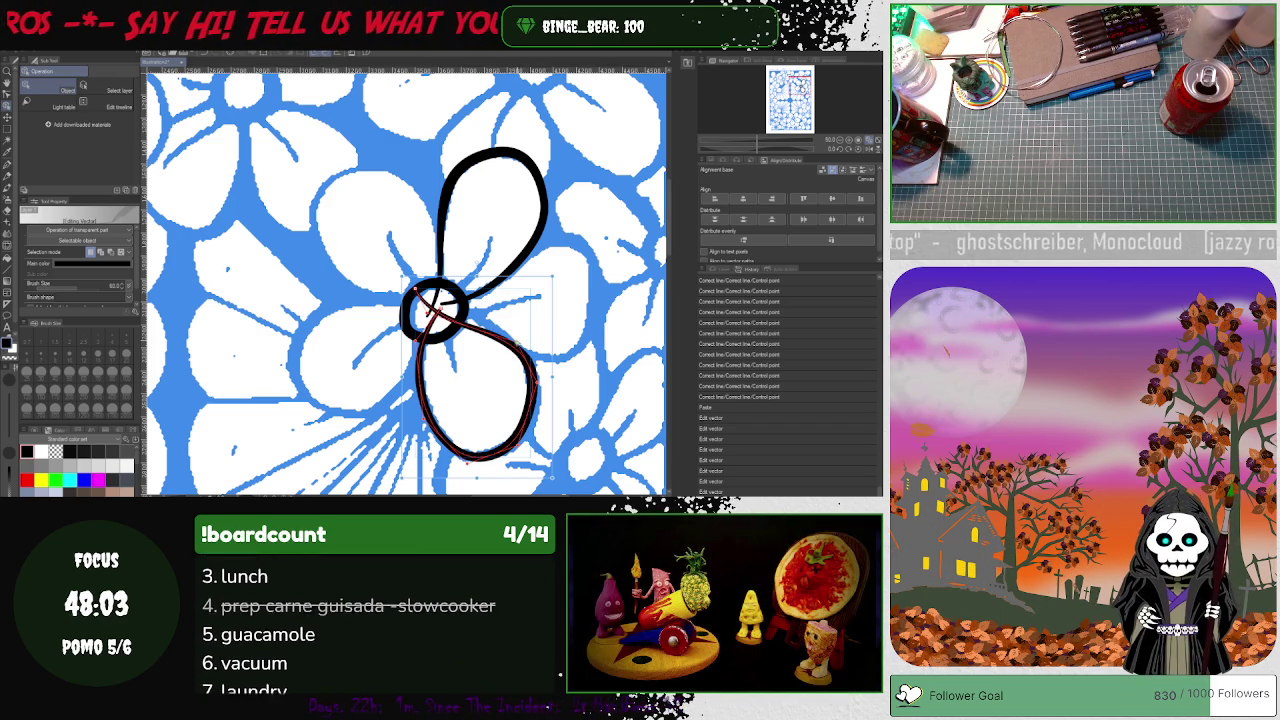
pyautogui.moveTo(544, 390); pyautogui.dragTo(538, 440)
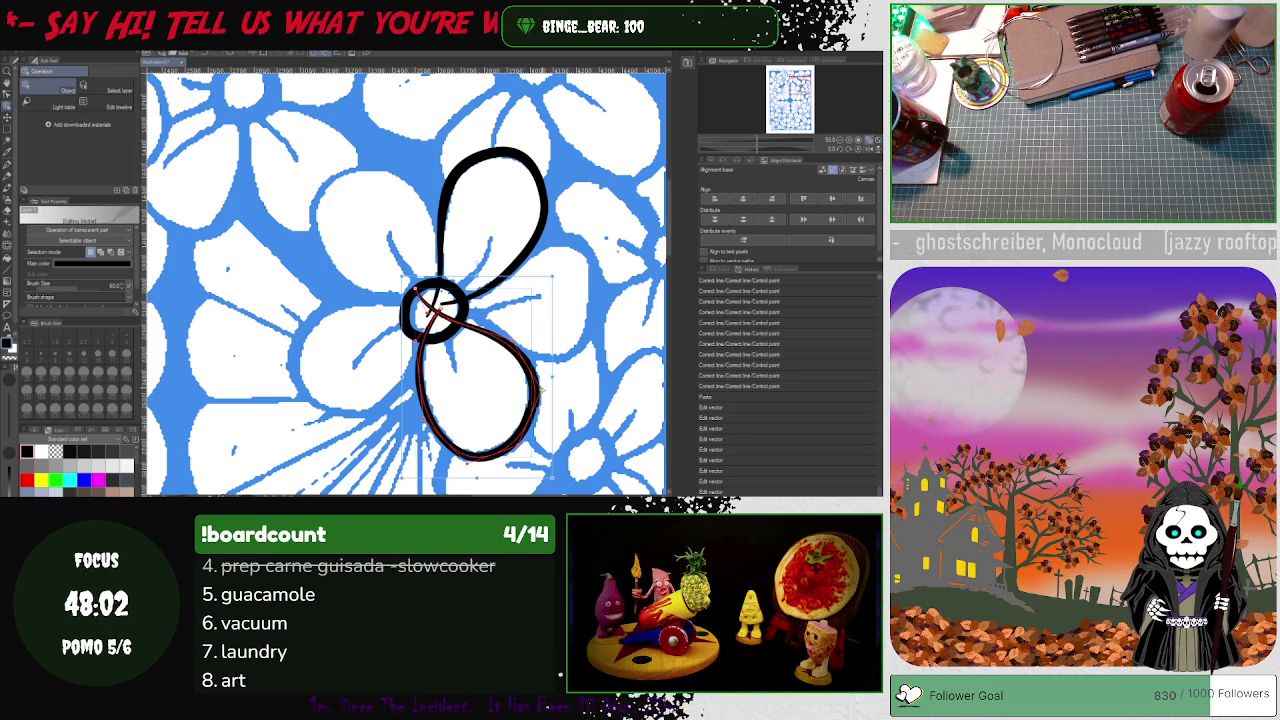
pyautogui.moveTo(550, 380); pyautogui.dragTo(540, 388)
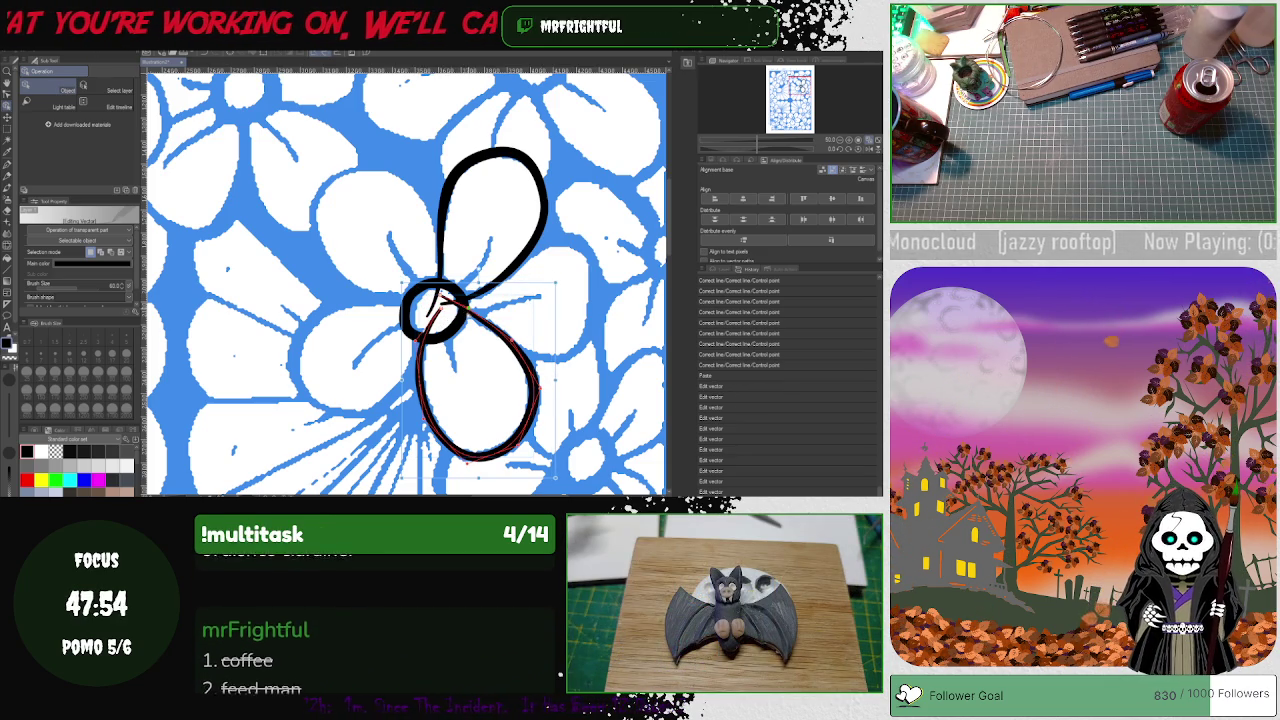
pyautogui.click(513, 349)
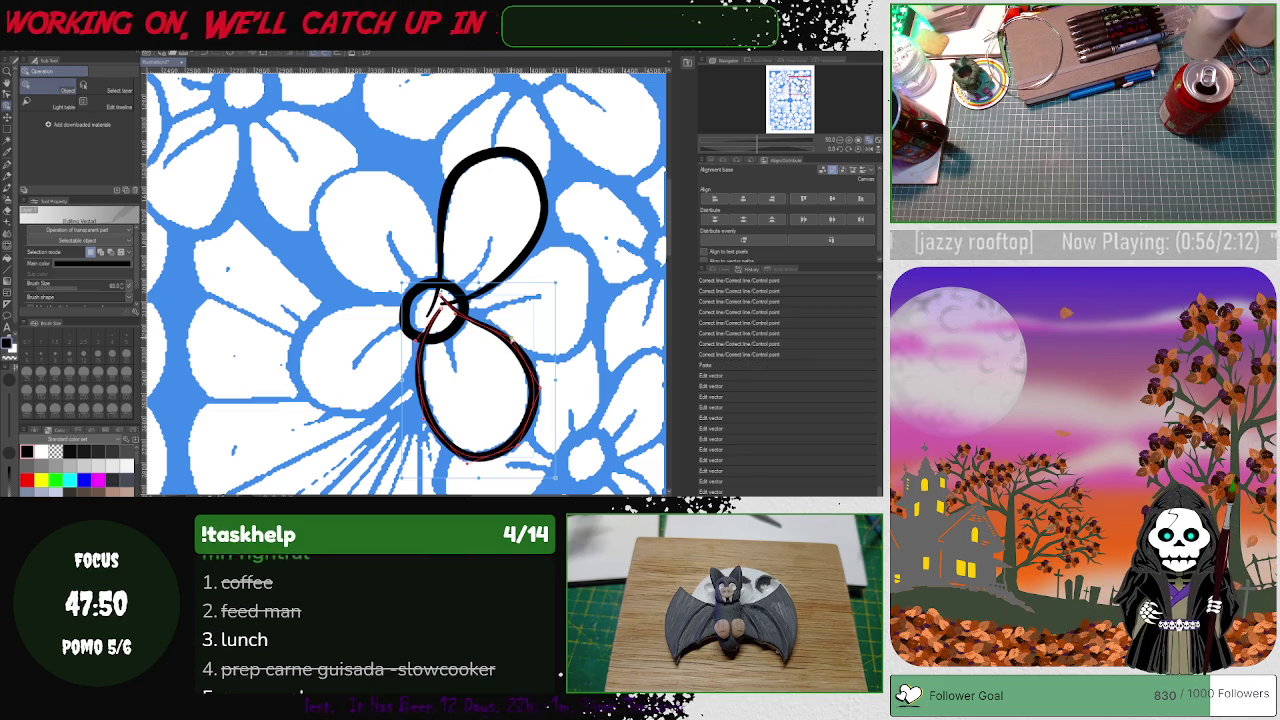
pyautogui.click(435, 470)
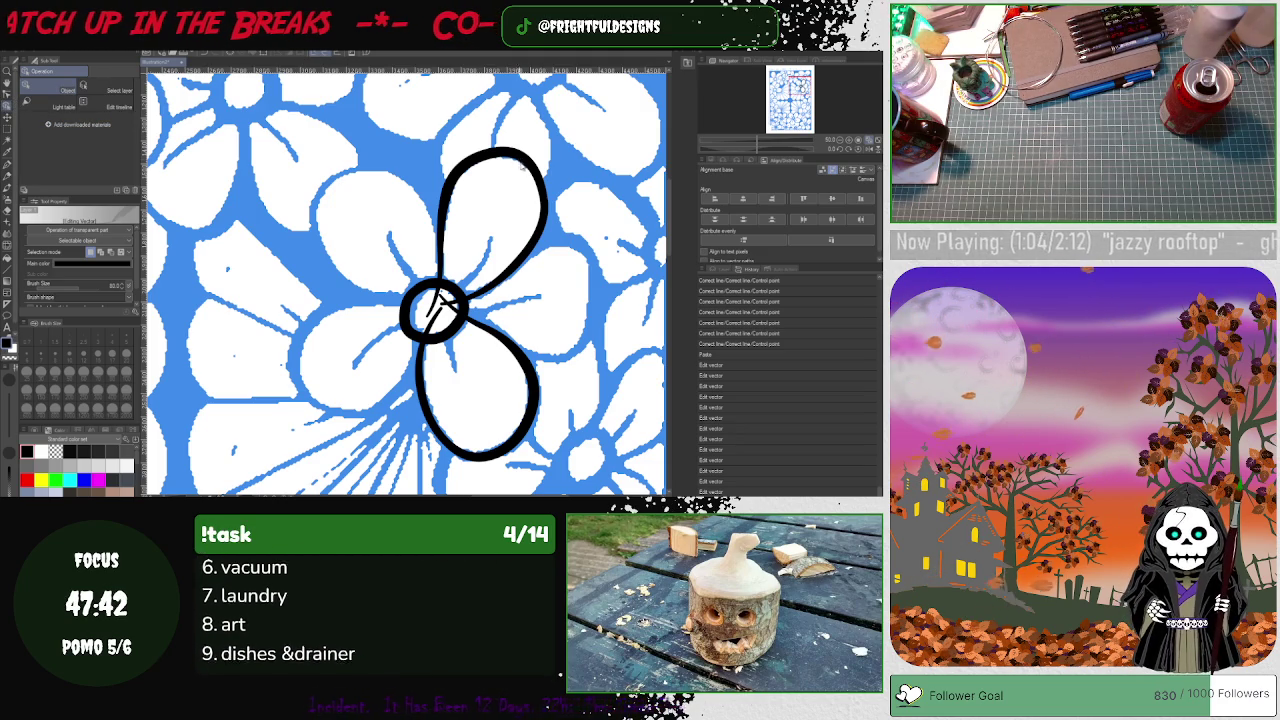
pyautogui.click(520, 163)
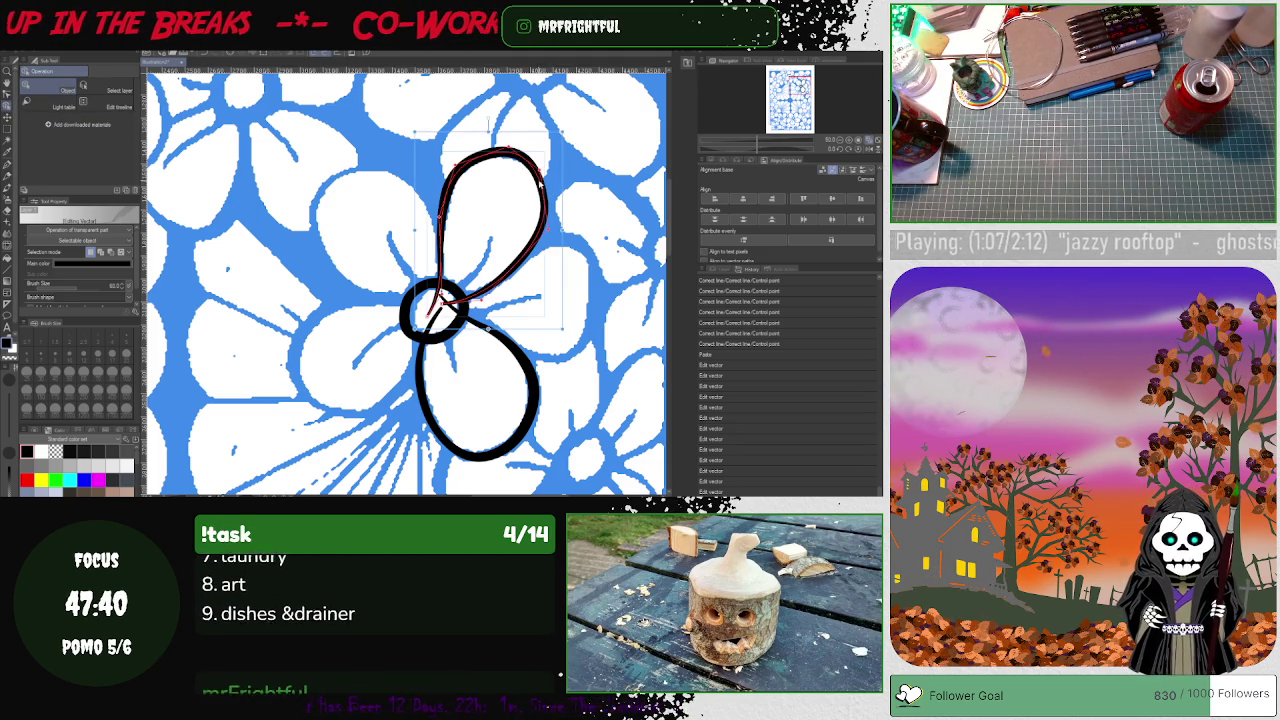
# - Duplicate the upper petal loop with Ctrl+C/Ctrl+V and rotate the copy over the left petal
pyautogui.hotkey('ctrl', 'c')
pyautogui.hotkey('ctrl', 'v')
pyautogui.moveTo(520, 171)
pyautogui.mouseDown()
pyautogui.moveTo(430, 196)
pyautogui.moveTo(474, 170)
pyautogui.moveTo(372, 186)
pyautogui.moveTo(346, 214)
pyautogui.mouseUp()
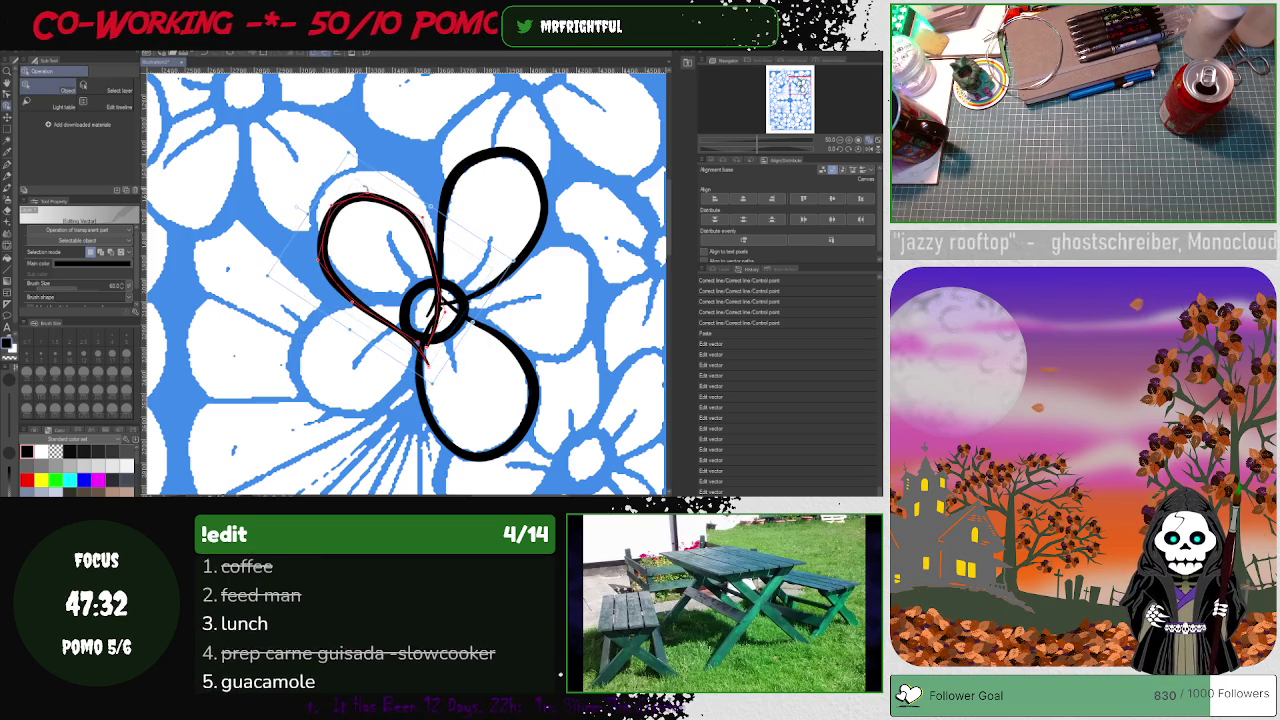
pyautogui.moveTo(346, 214)
pyautogui.mouseDown()
pyautogui.moveTo(352, 168)
pyautogui.moveTo(370, 162)
pyautogui.mouseUp()
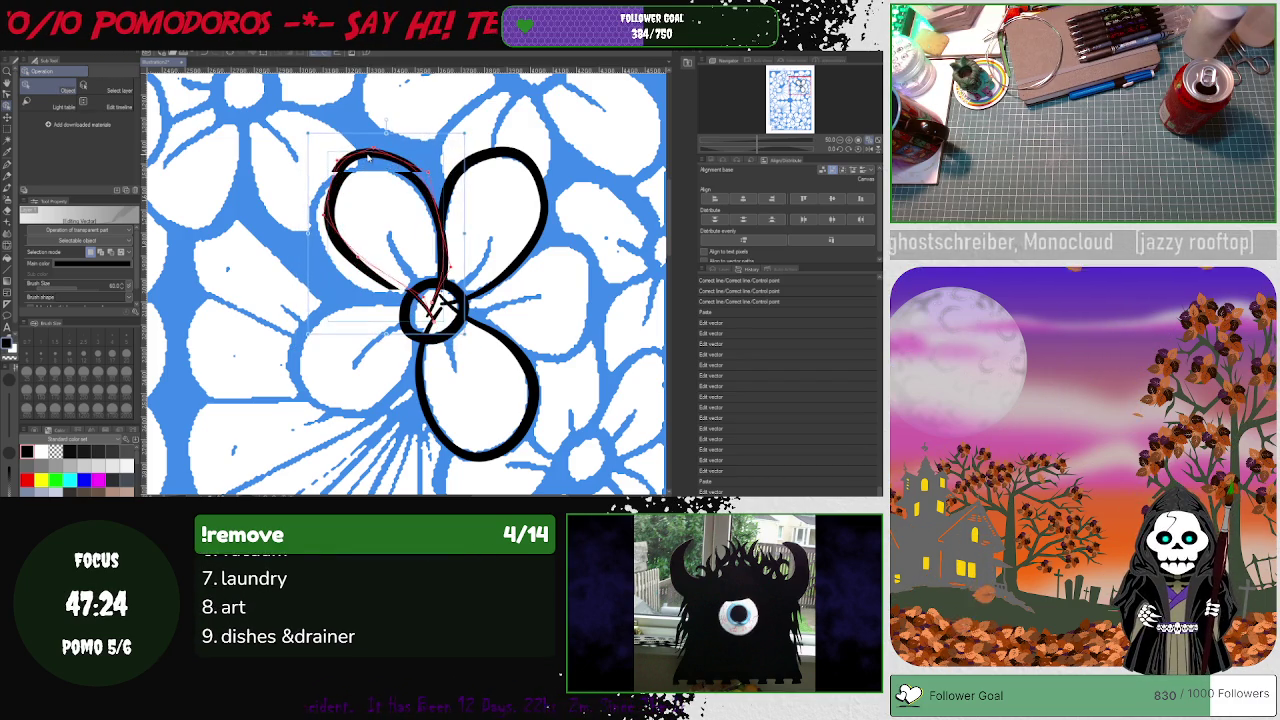
pyautogui.moveTo(370, 162); pyautogui.dragTo(353, 200)
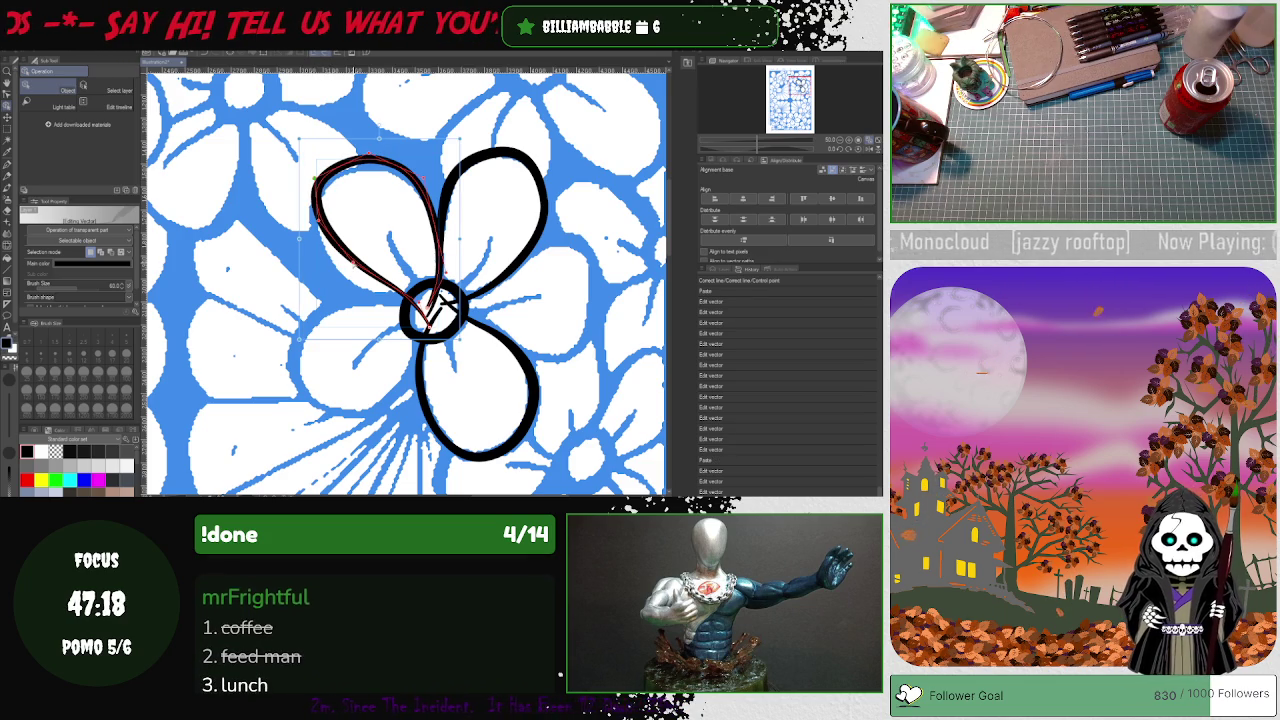
# - Widen and reshape the left loop's lower-left curve to follow the left petal edge
pyautogui.moveTo(352, 264); pyautogui.dragTo(340, 284)
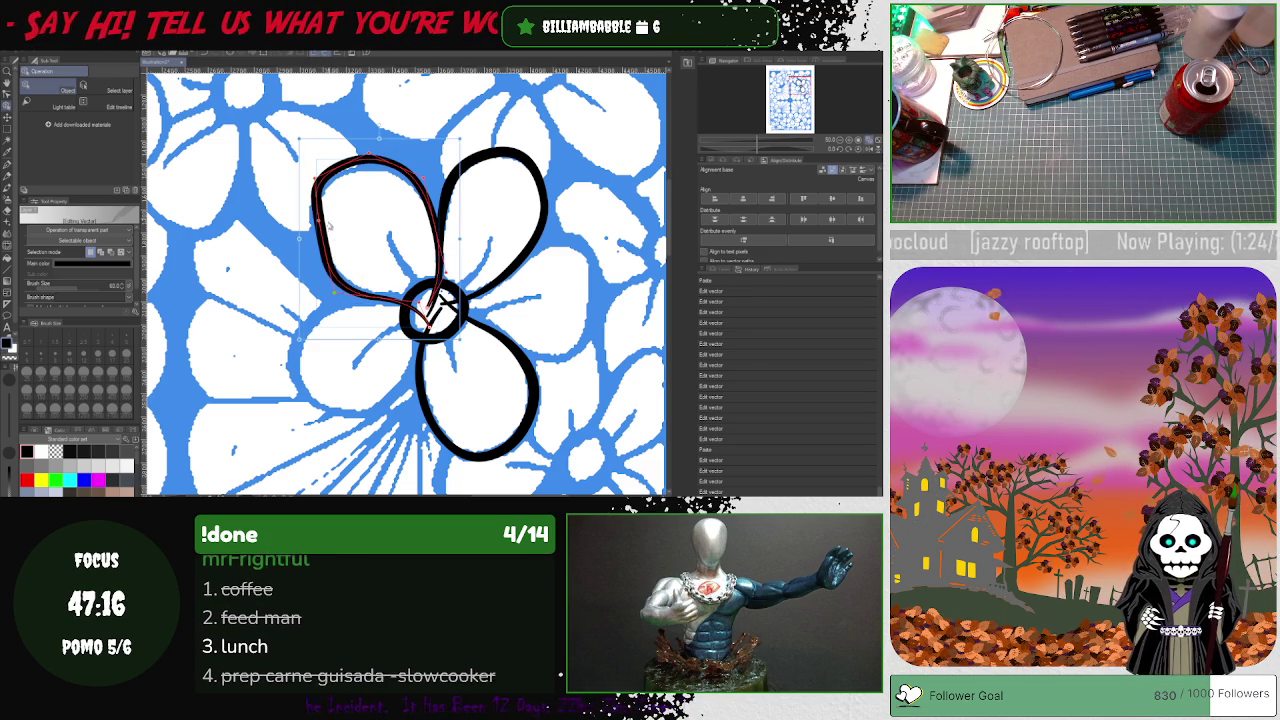
pyautogui.moveTo(330, 228); pyautogui.dragTo(312, 232)
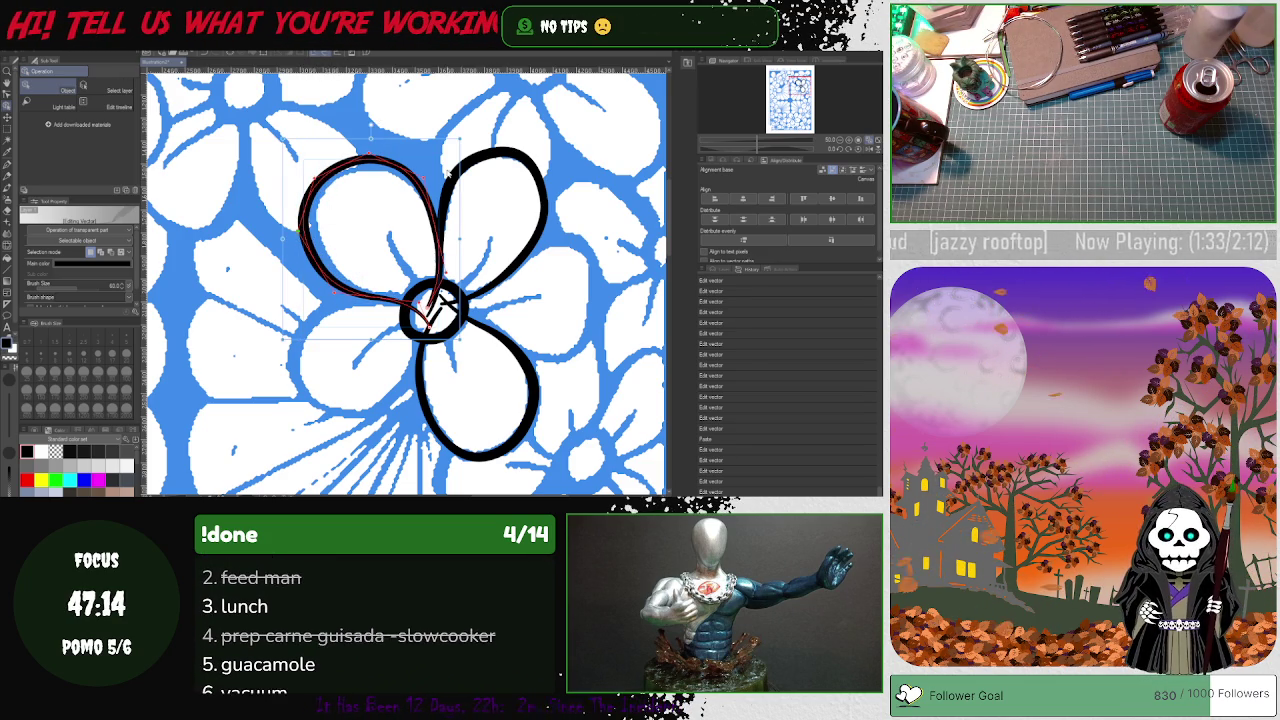
pyautogui.moveTo(447, 165); pyautogui.dragTo(453, 210)
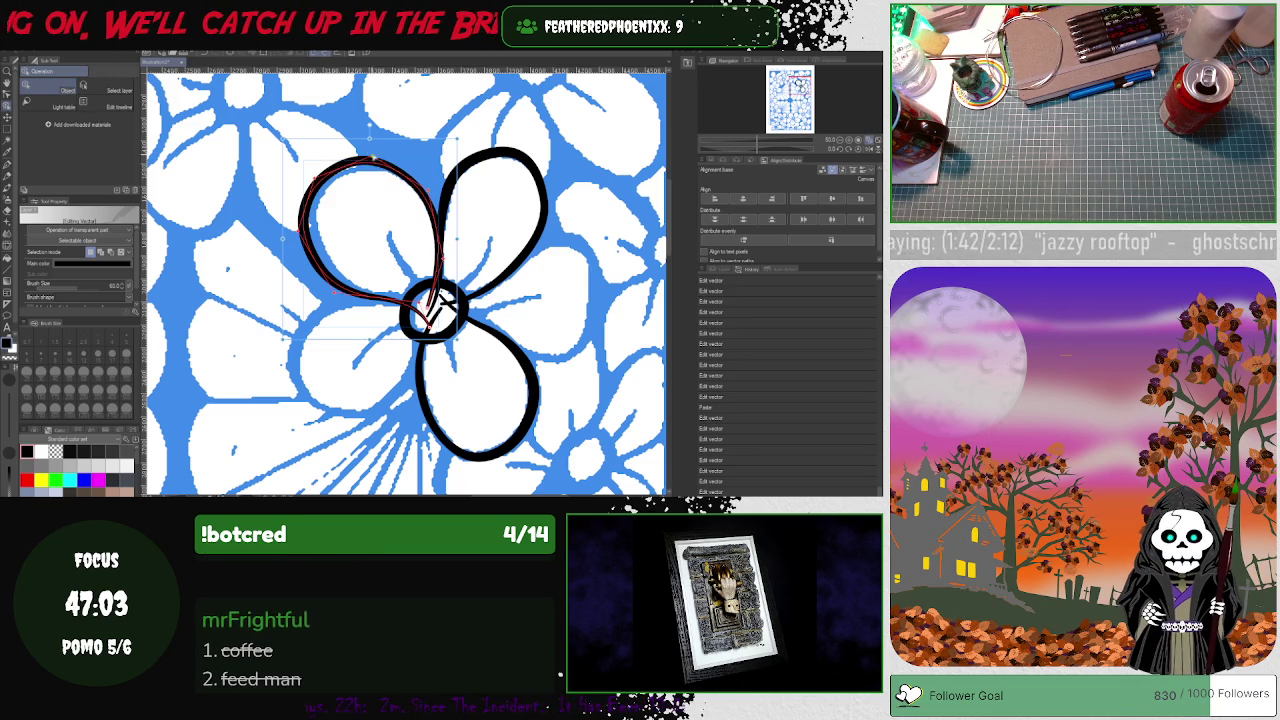
pyautogui.moveTo(370, 165); pyautogui.dragTo(377, 163)
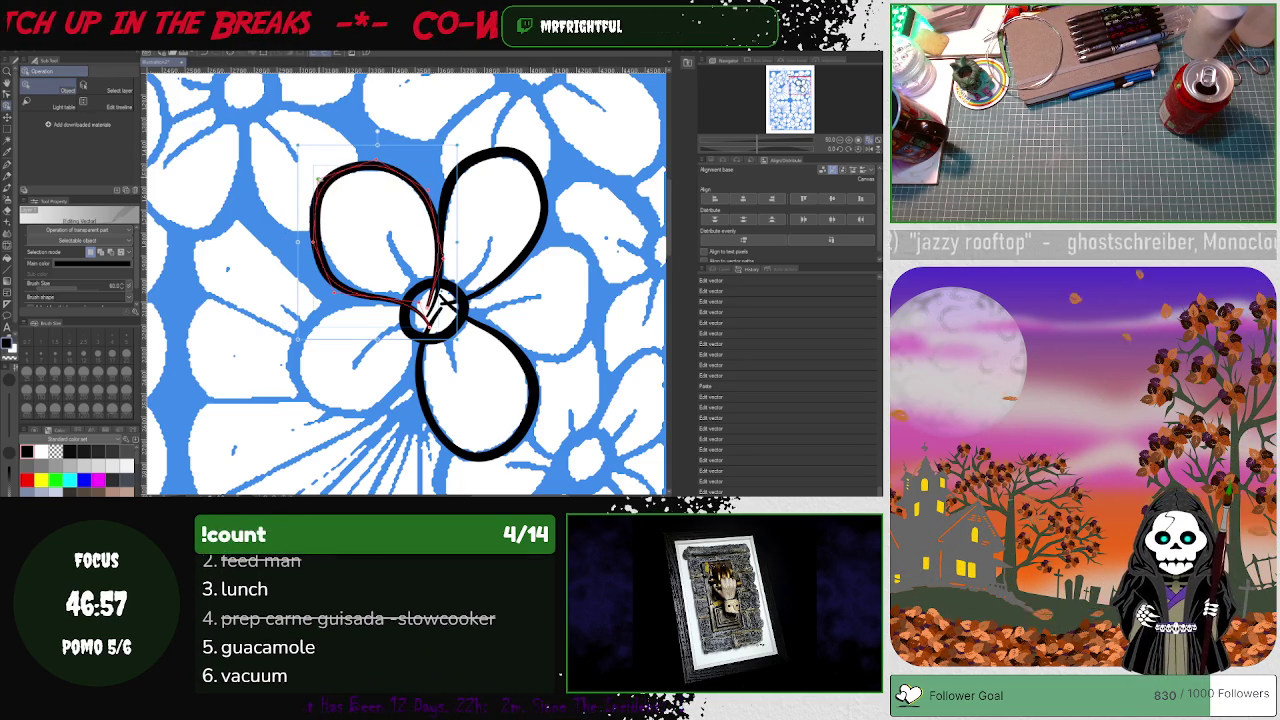
pyautogui.moveTo(330, 280); pyautogui.dragTo(335, 287)
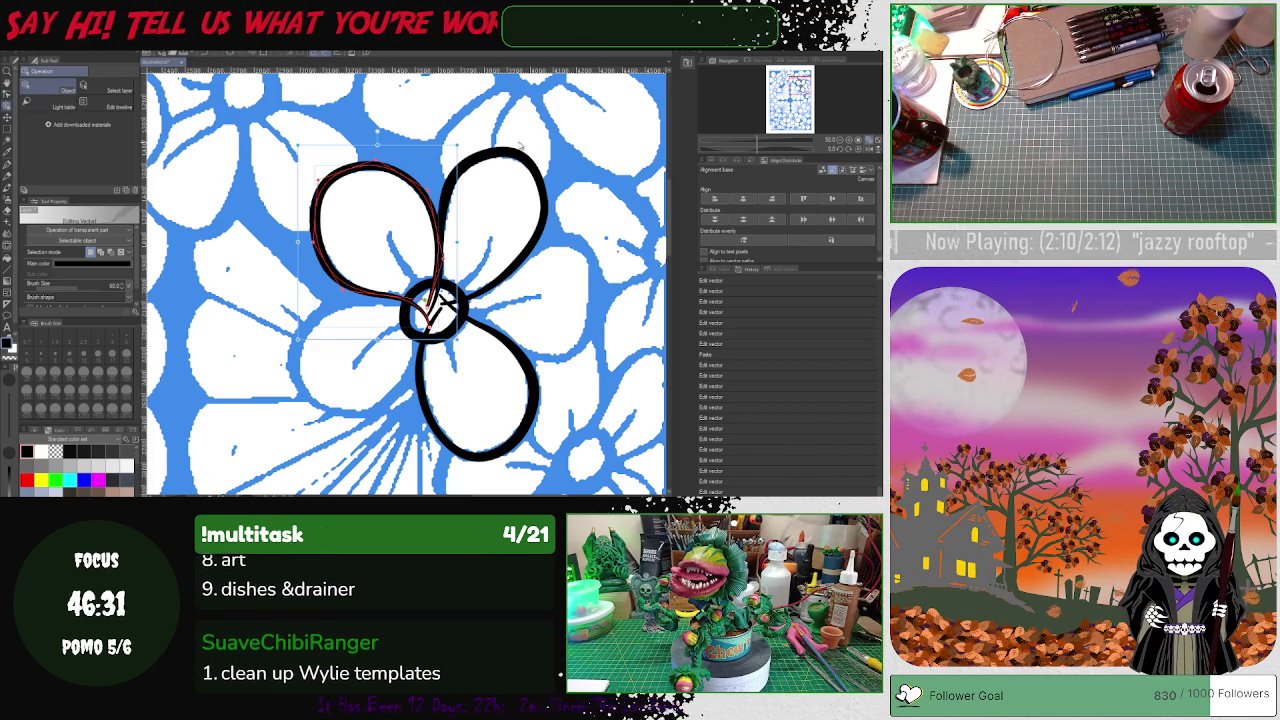
pyautogui.click(458, 232)
# - Move and rotate a petal loop onto the lower-left petal and adjust its shape
pyautogui.click(482, 215)
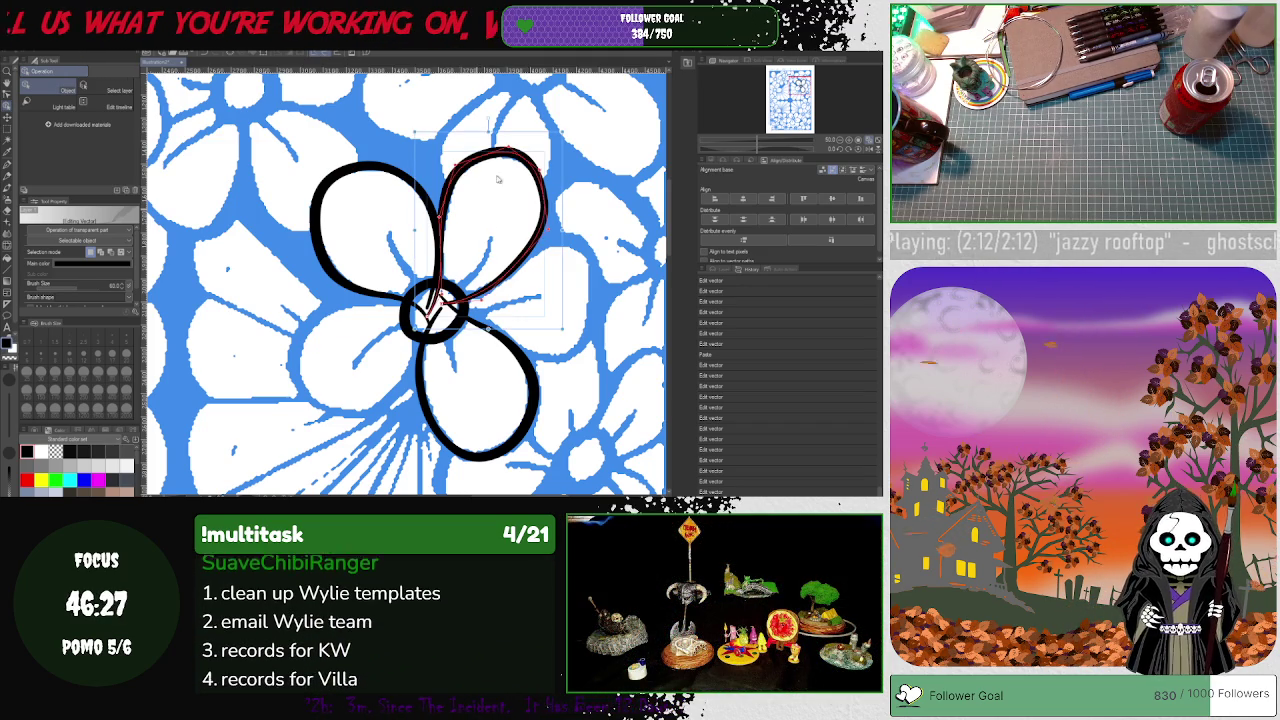
pyautogui.moveTo(478, 213)
pyautogui.mouseDown()
pyautogui.moveTo(448, 173)
pyautogui.moveTo(270, 294)
pyautogui.moveTo(275, 312)
pyautogui.mouseUp()
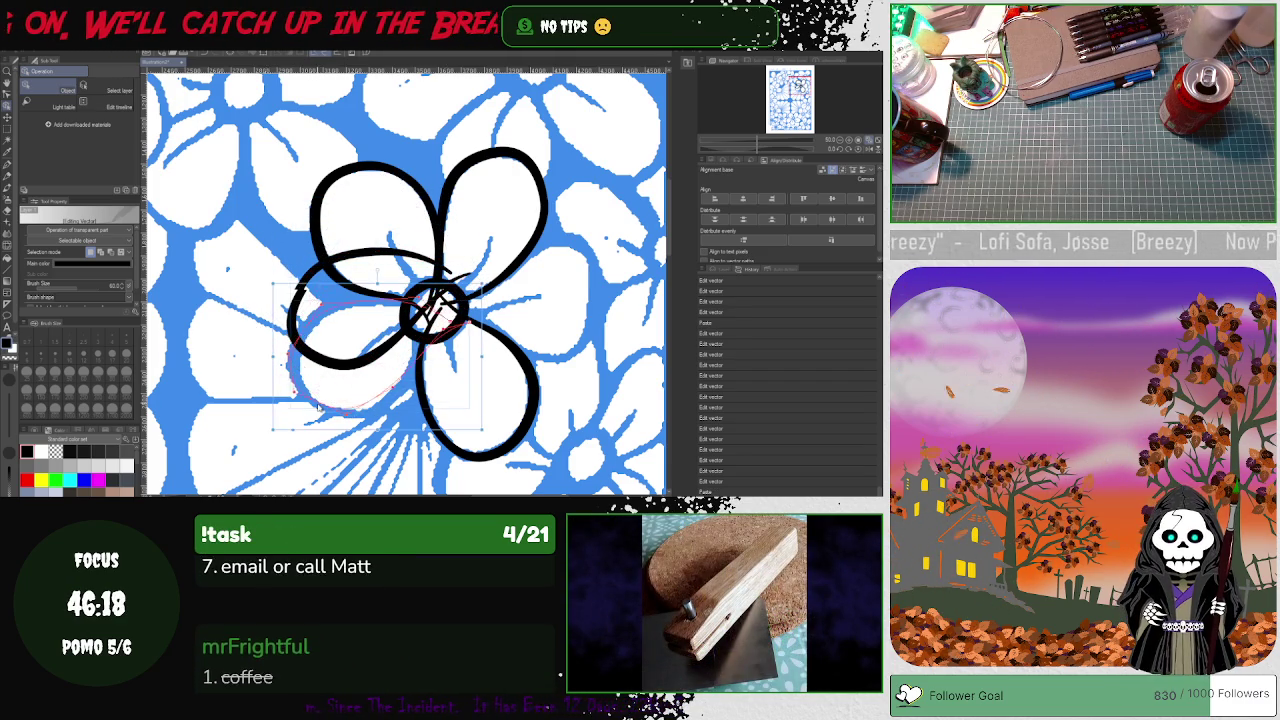
pyautogui.moveTo(322, 363)
pyautogui.mouseDown()
pyautogui.moveTo(319, 408)
pyautogui.moveTo(293, 394)
pyautogui.mouseUp()
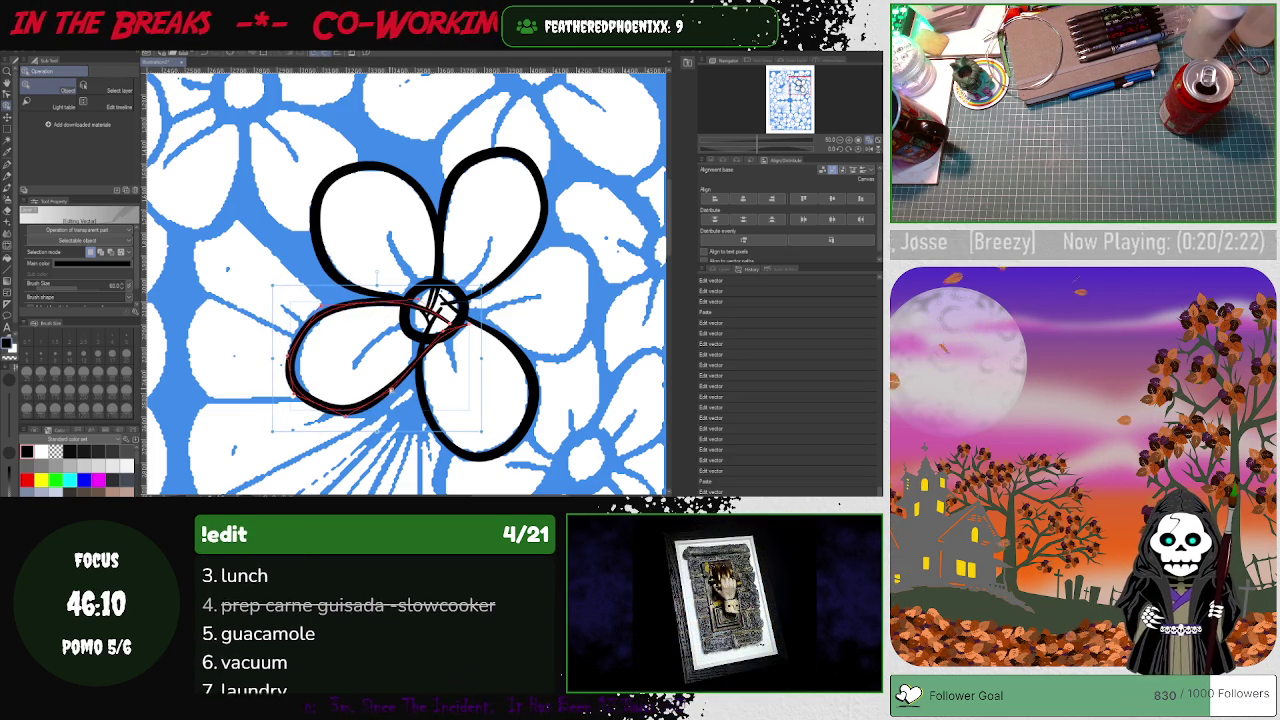
pyautogui.moveTo(331, 403)
pyautogui.mouseDown()
pyautogui.moveTo(398, 398)
pyautogui.moveTo(346, 425)
pyautogui.moveTo(306, 397)
pyautogui.mouseUp()
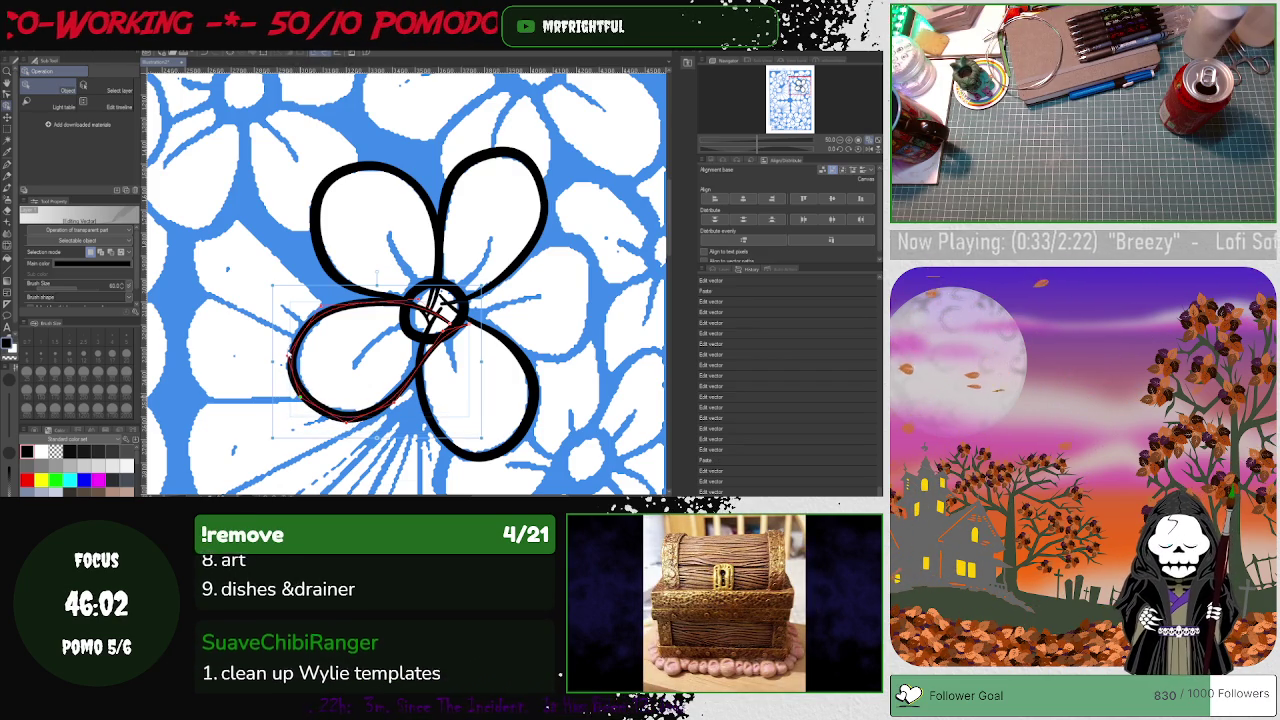
pyautogui.moveTo(292, 380); pyautogui.dragTo(294, 350)
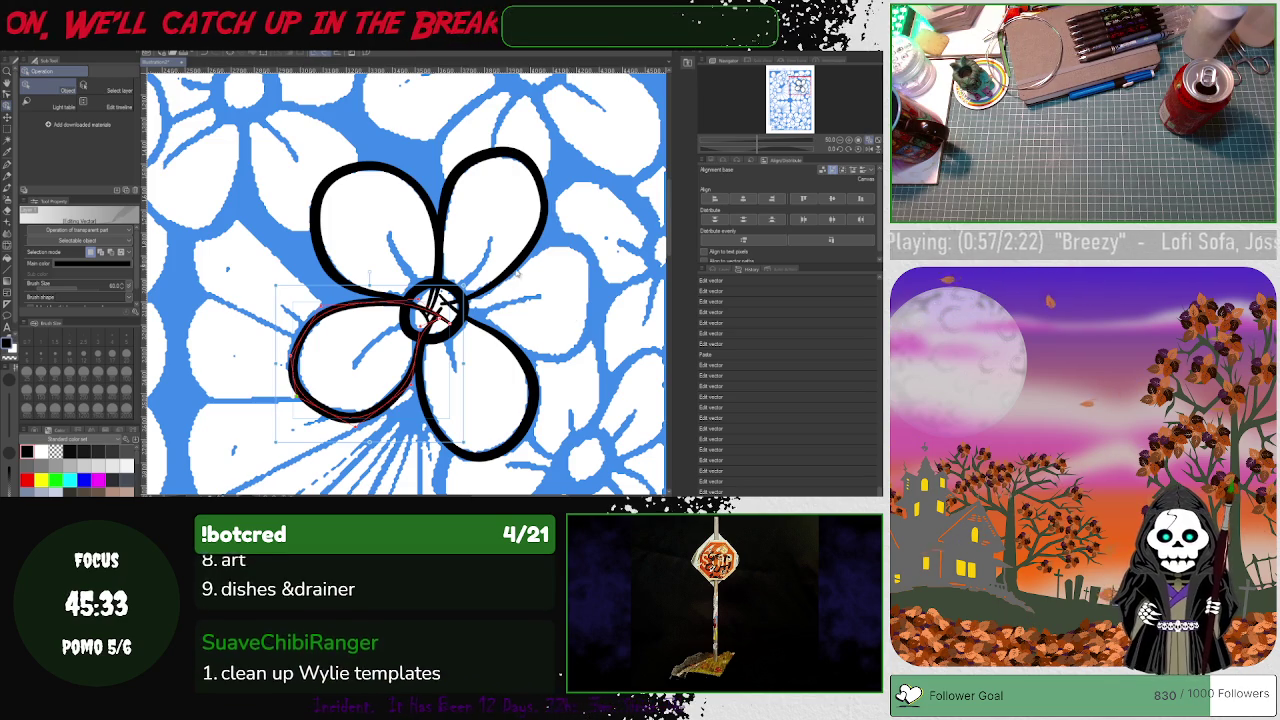
# - Rotate the copied petal loop into the right-hand gap and push its lower edge outward
pyautogui.click(509, 271)
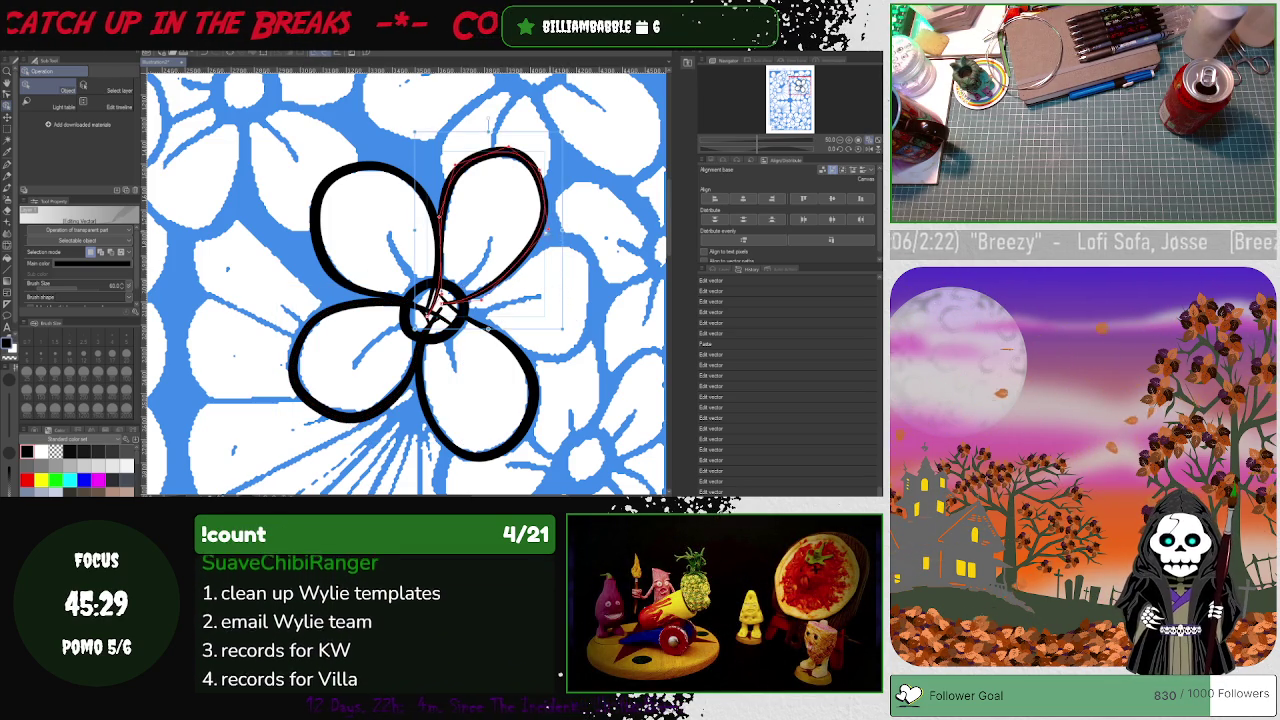
pyautogui.moveTo(432, 312)
pyautogui.mouseDown()
pyautogui.moveTo(530, 224)
pyautogui.moveTo(573, 276)
pyautogui.moveTo(560, 277)
pyautogui.moveTo(564, 290)
pyautogui.mouseUp()
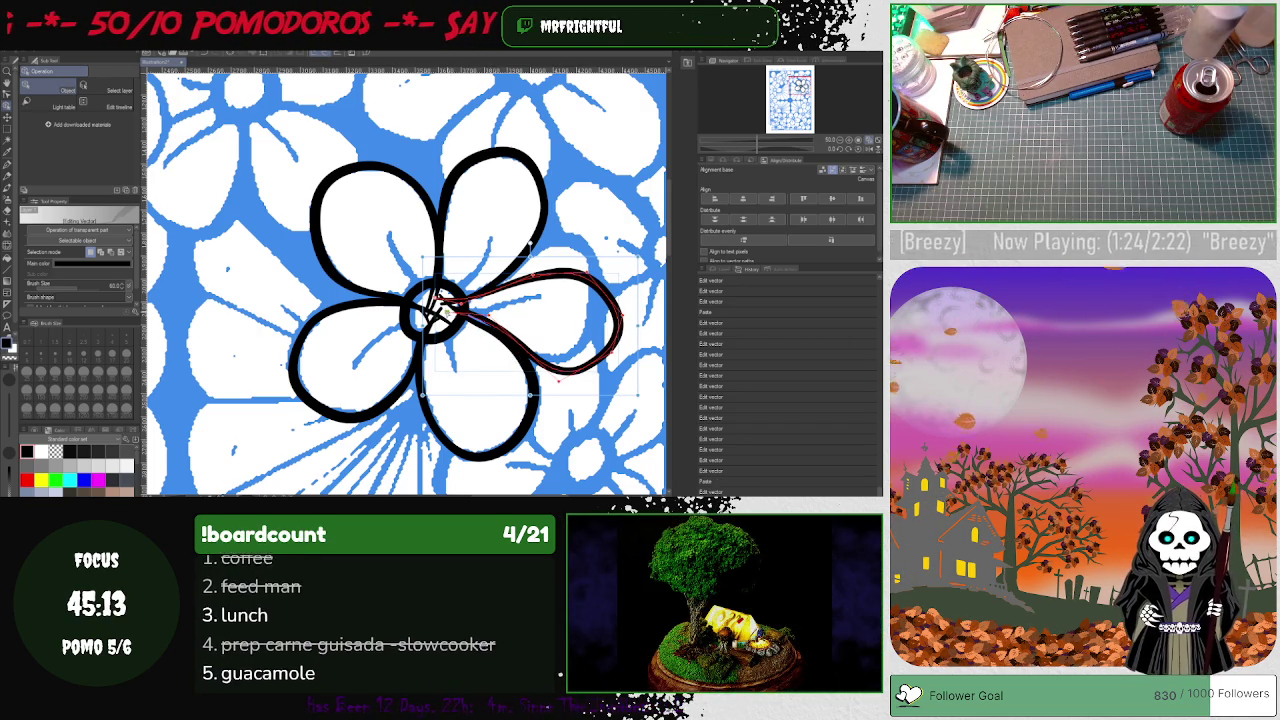
pyautogui.click(540, 357)
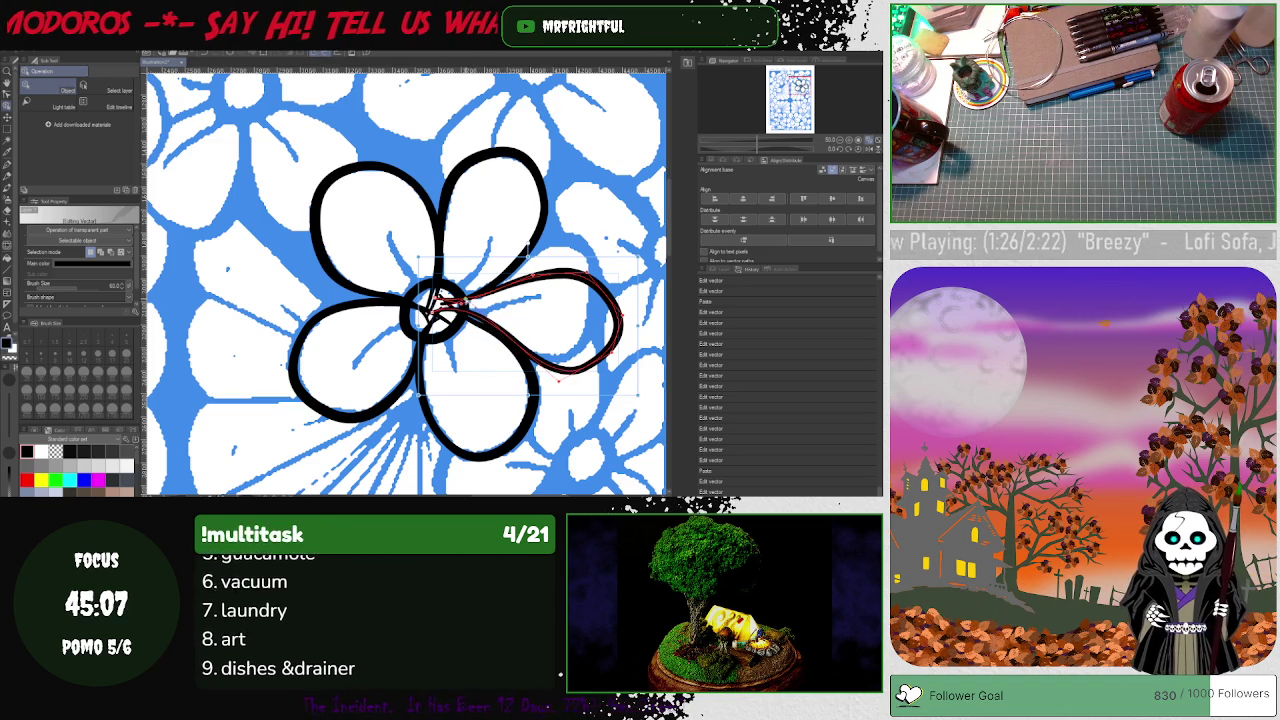
pyautogui.click(558, 380)
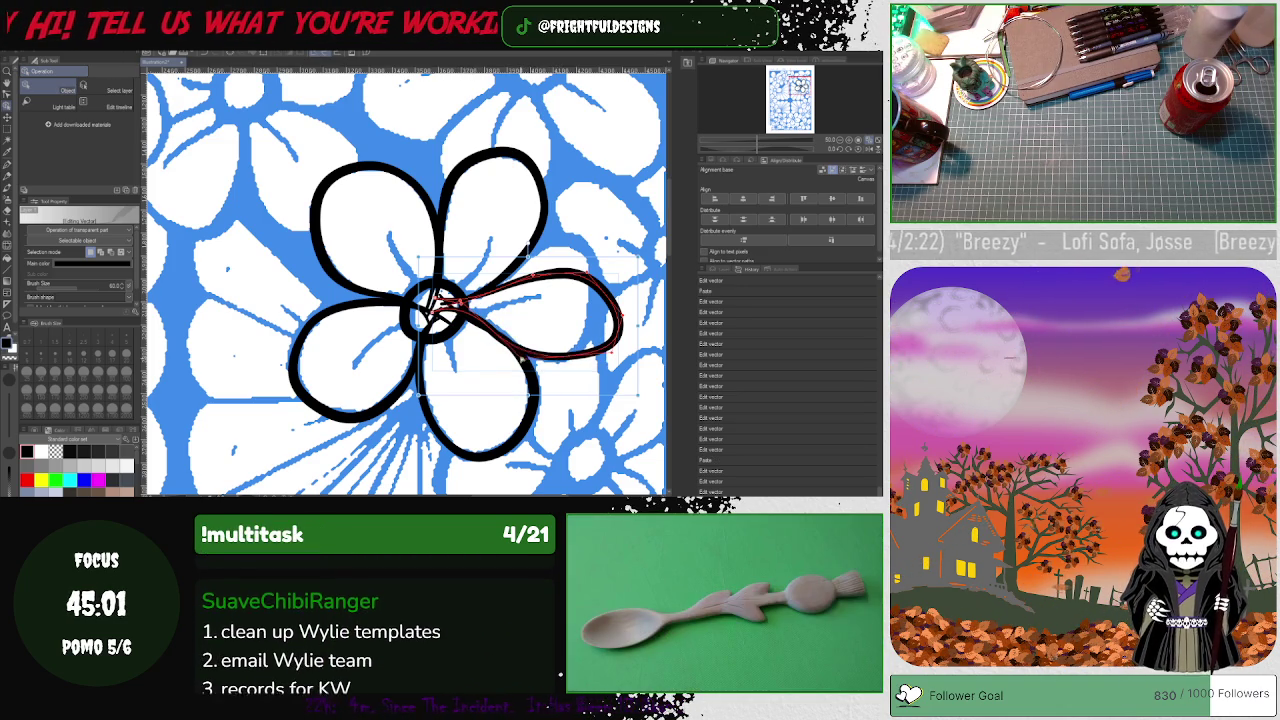
pyautogui.moveTo(521, 355); pyautogui.dragTo(585, 360)
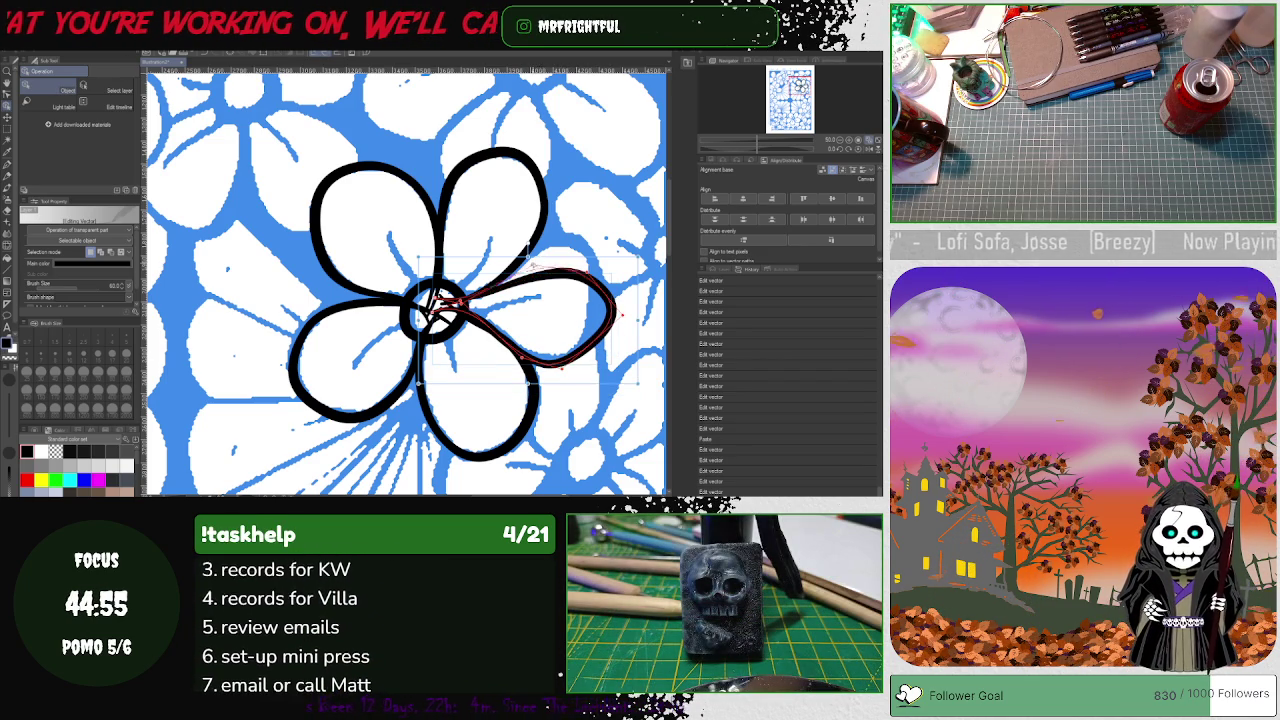
# - Pull the right petal loop's top upward, undo a stray sharp corner, and refine the curve
pyautogui.moveTo(533, 249); pyautogui.dragTo(527, 229)
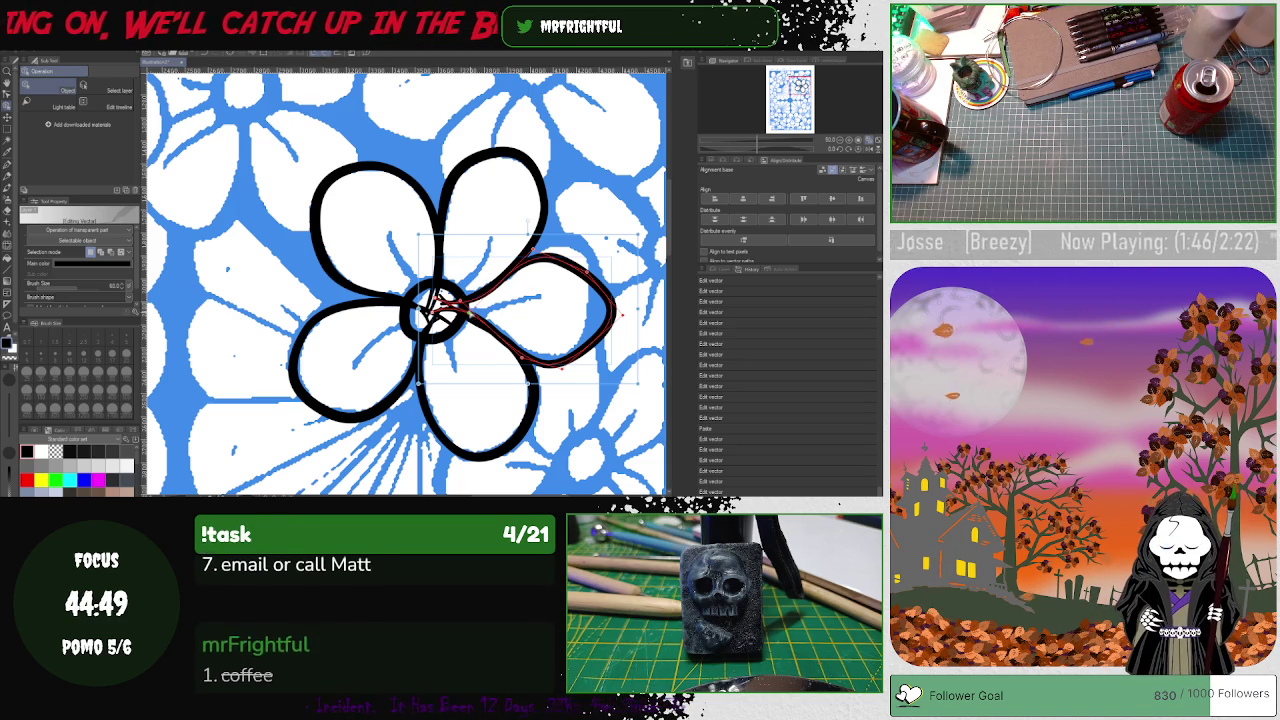
pyautogui.moveTo(560, 258)
pyautogui.mouseDown()
pyautogui.moveTo(578, 243)
pyautogui.moveTo(567, 237)
pyautogui.mouseUp()
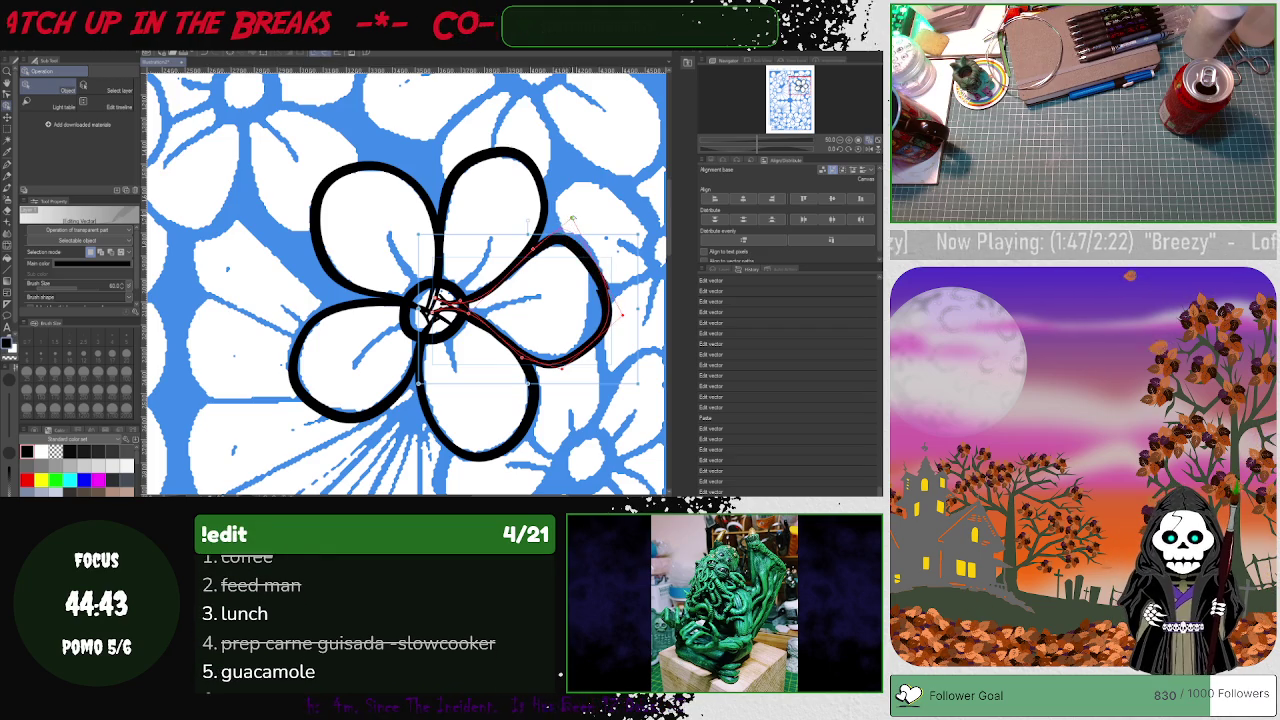
pyautogui.moveTo(610, 308); pyautogui.dragTo(606, 296)
pyautogui.hotkey('ctrl', 'z')
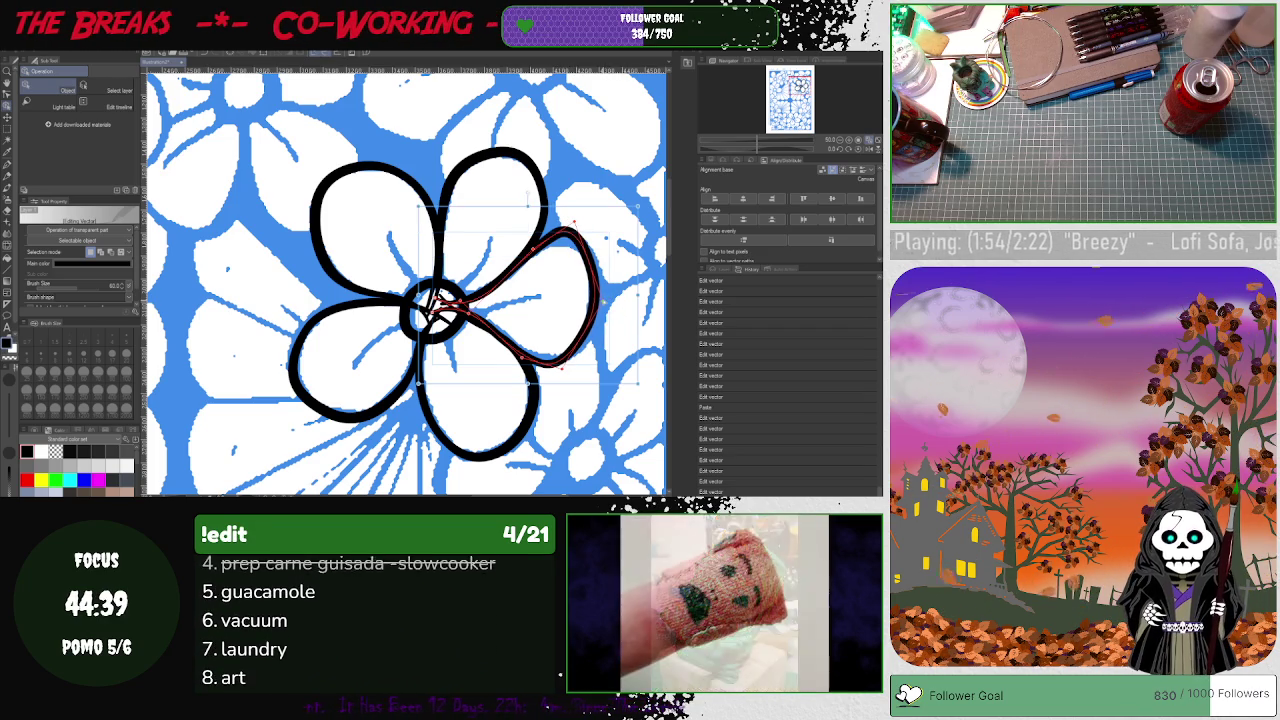
pyautogui.click(567, 220)
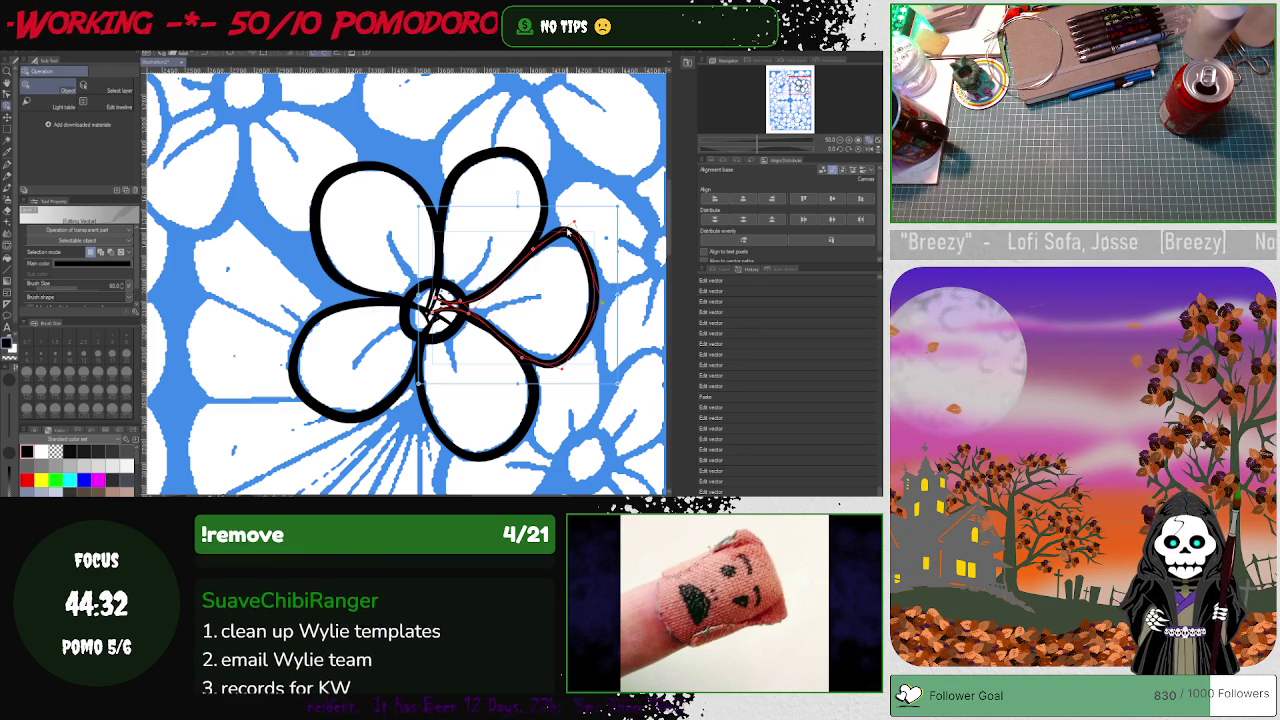
pyautogui.moveTo(576, 231); pyautogui.dragTo(578, 237)
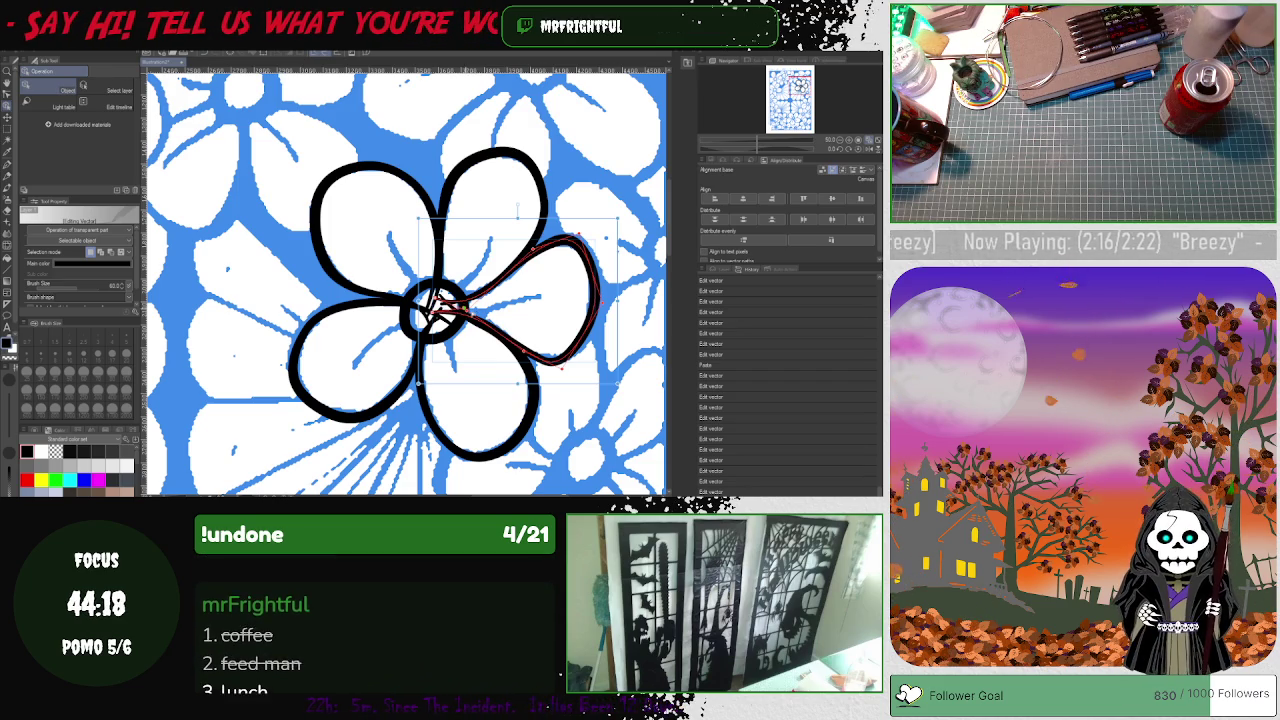
pyautogui.click(572, 410)
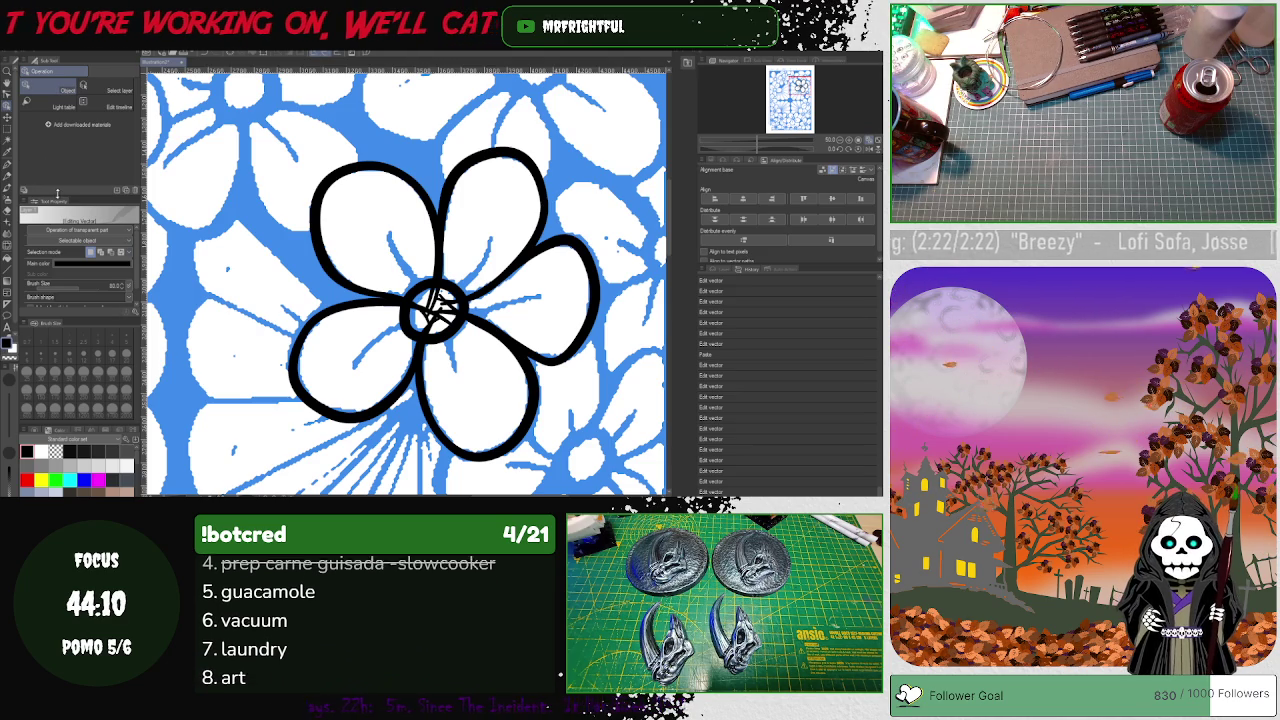
# - Draw a thin pen line from the flower centre out toward the lower left
pyautogui.click(722, 271)
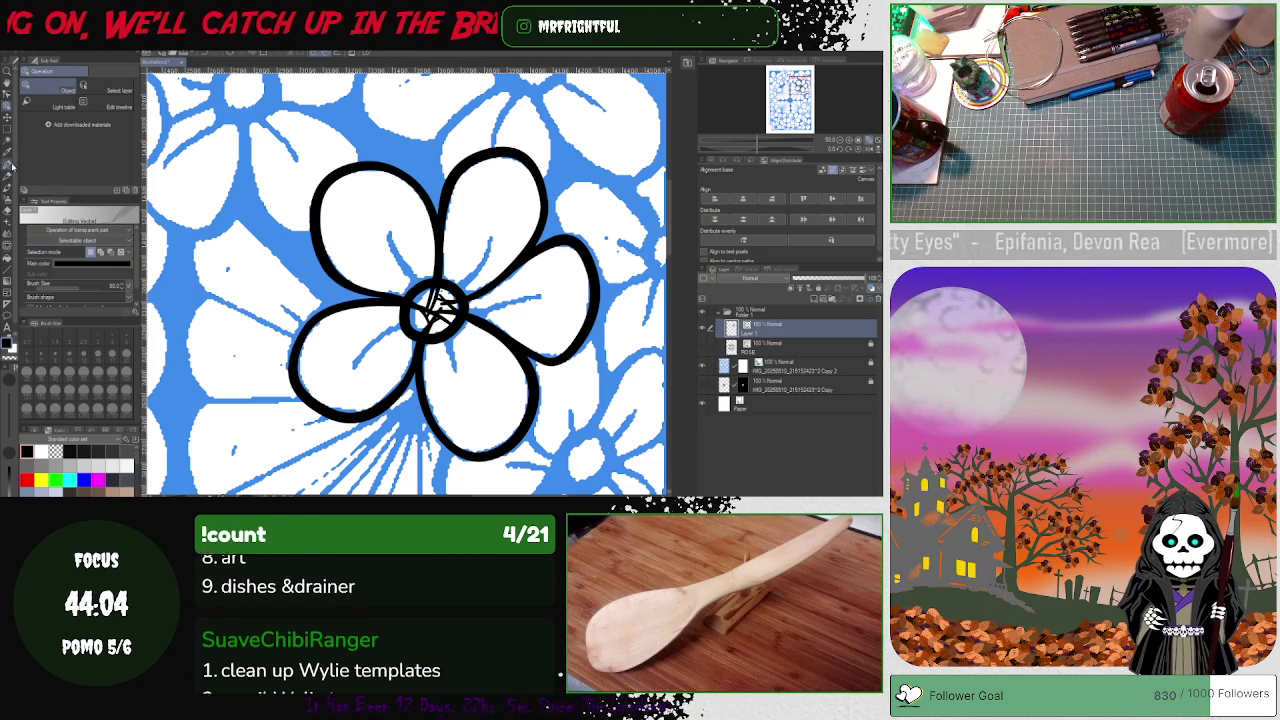
pyautogui.click(7, 165)
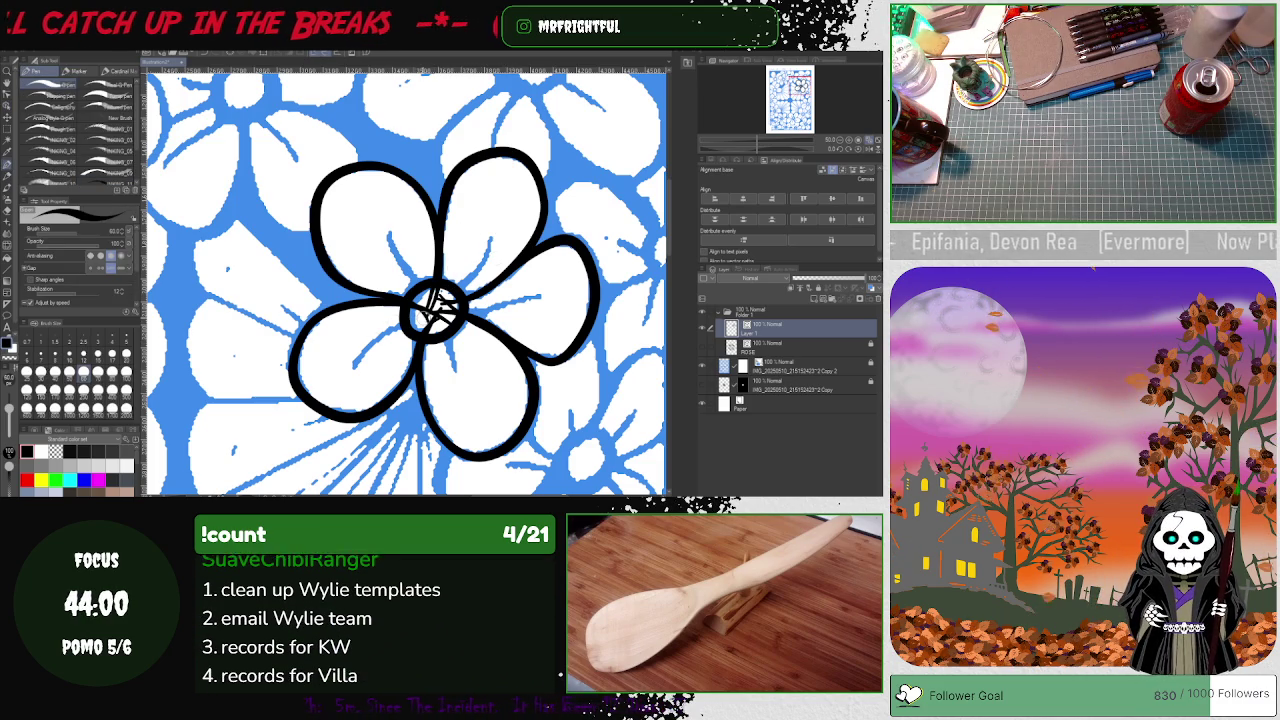
pyautogui.moveTo(390, 329); pyautogui.dragTo(325, 400)
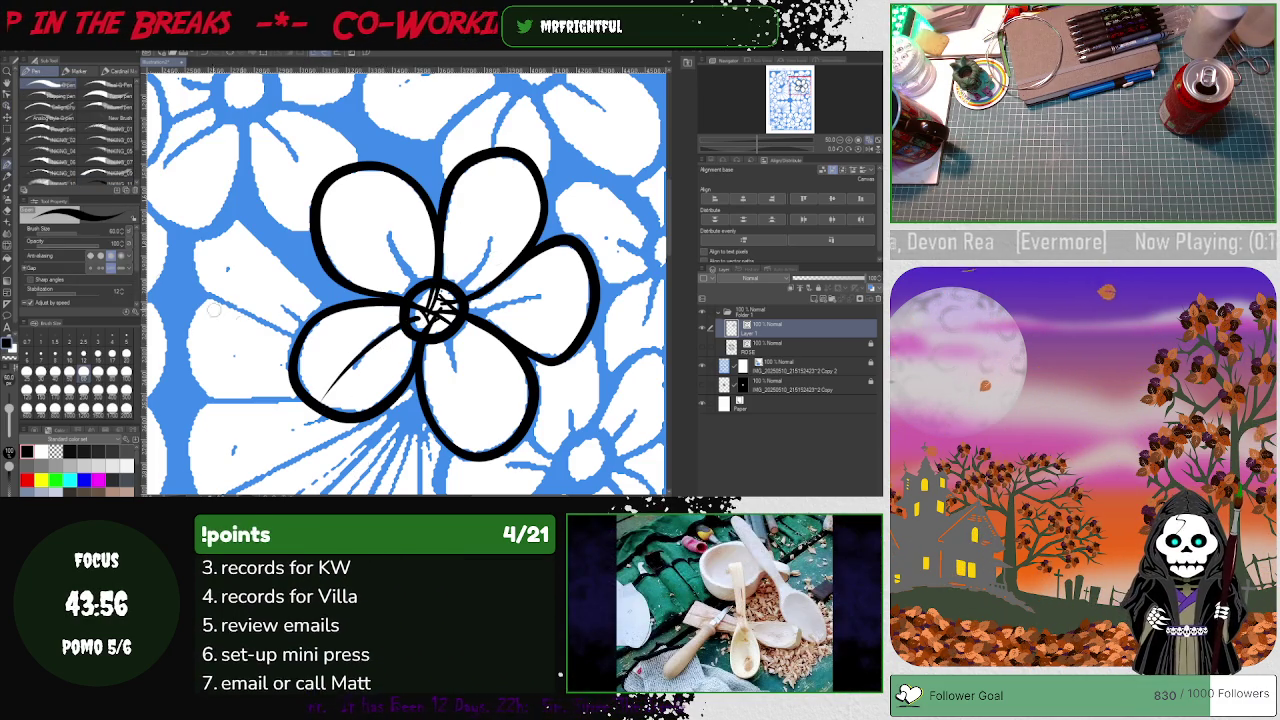
# - Move the thin line up against the centre circle and rotate the canvas view
pyautogui.click(8, 103)
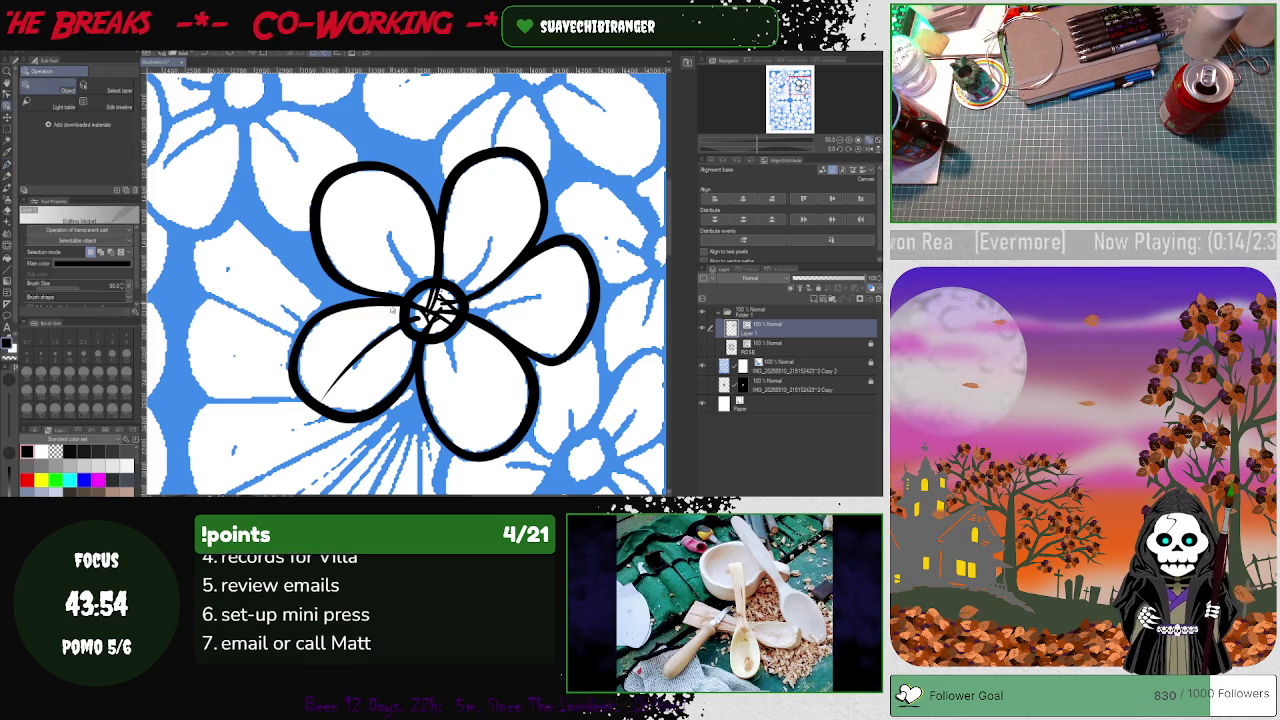
pyautogui.click(391, 336)
pyautogui.moveTo(391, 336); pyautogui.dragTo(413, 319)
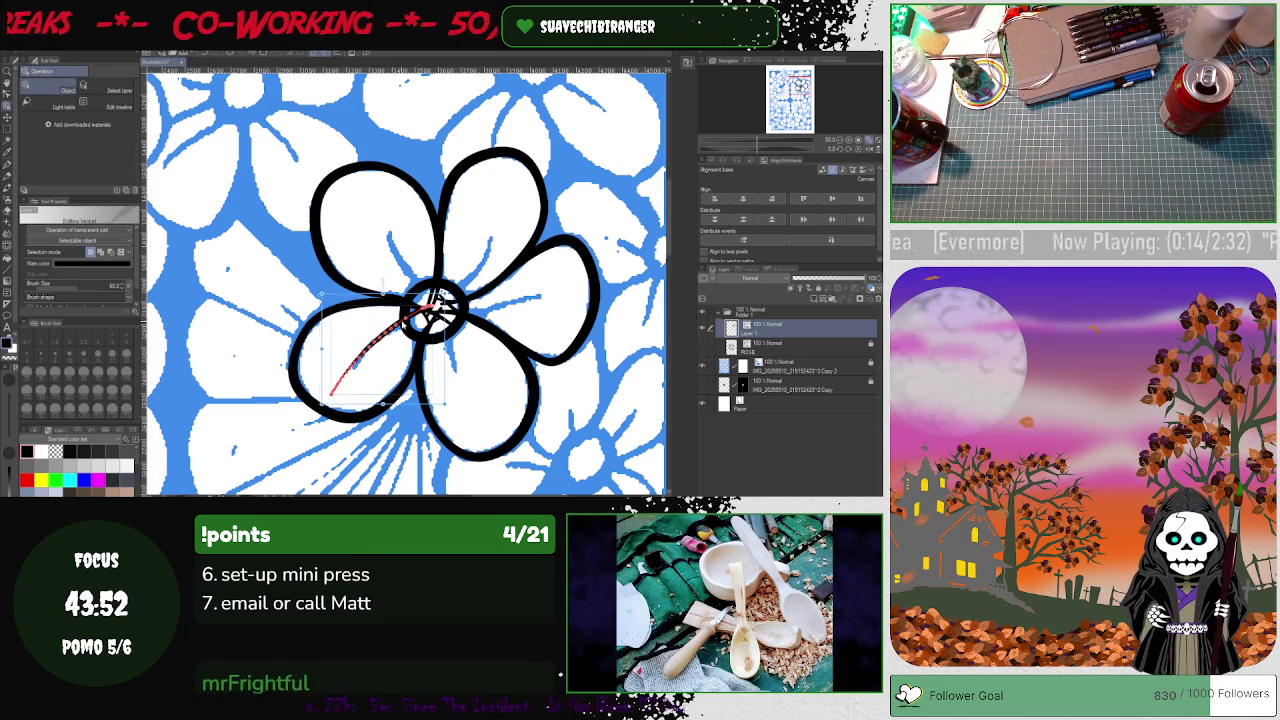
pyautogui.moveTo(391, 398); pyautogui.dragTo(396, 394)
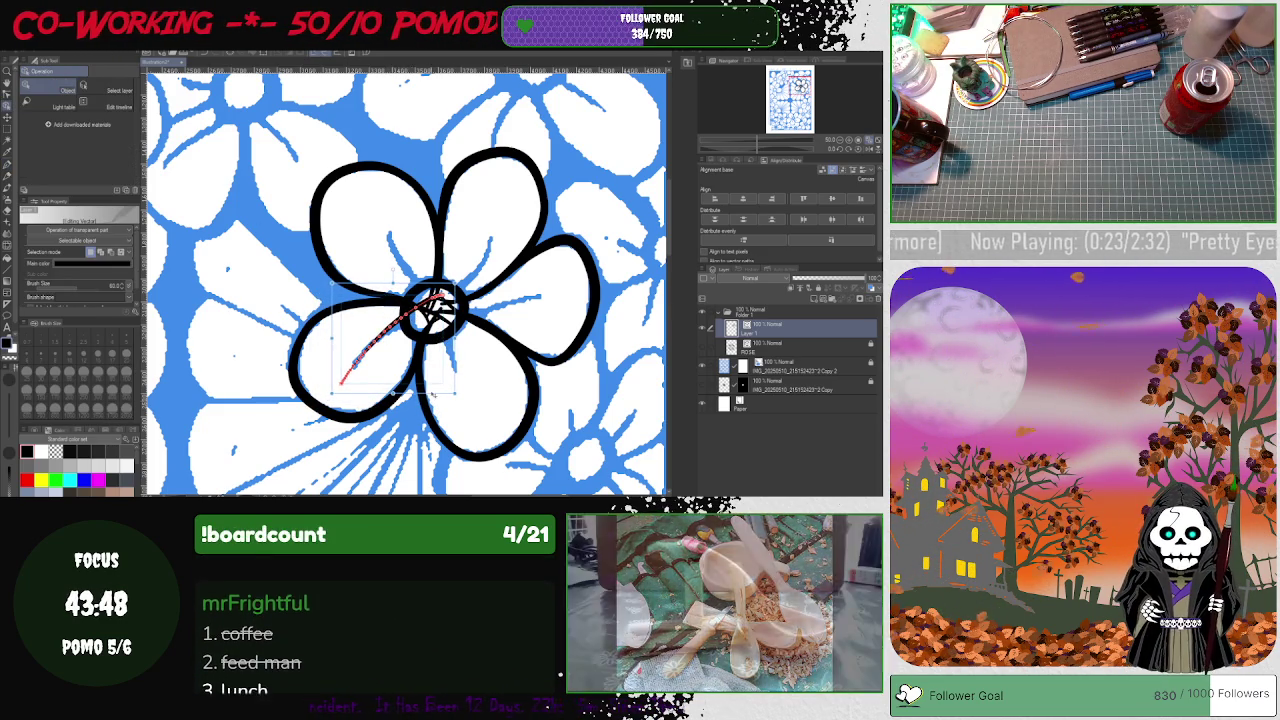
pyautogui.click(396, 394)
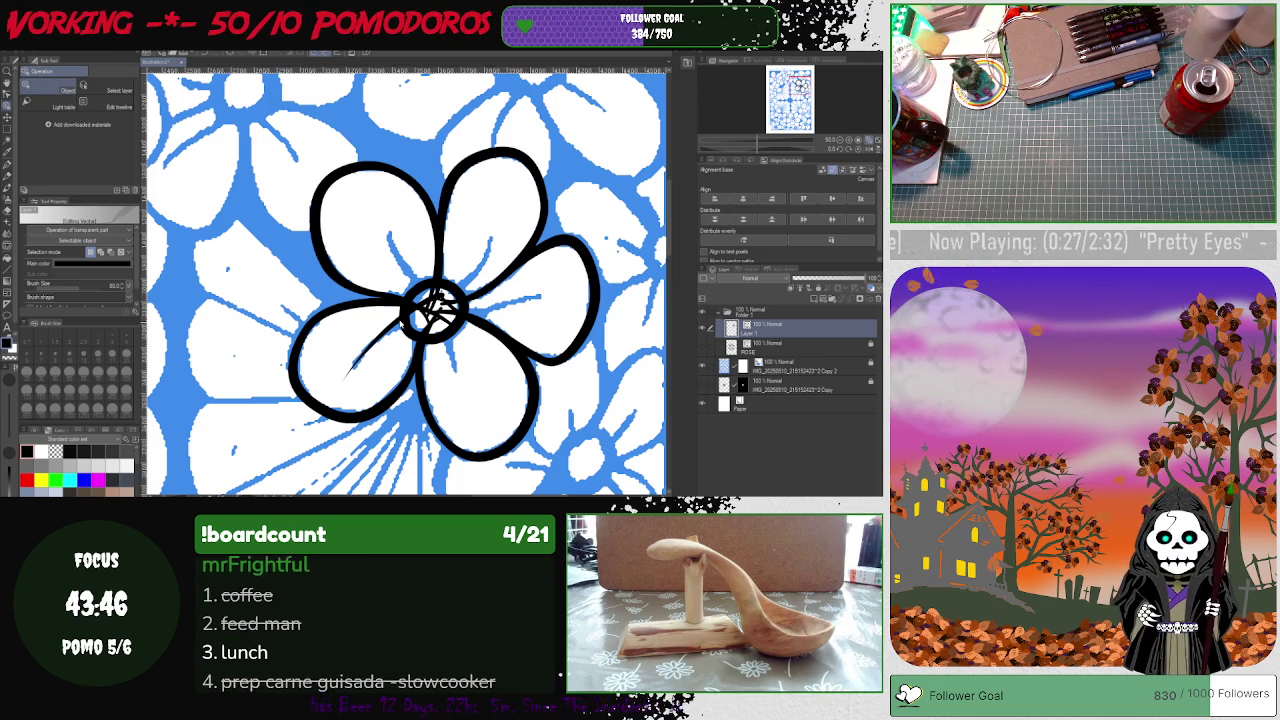
pyautogui.click(370, 364)
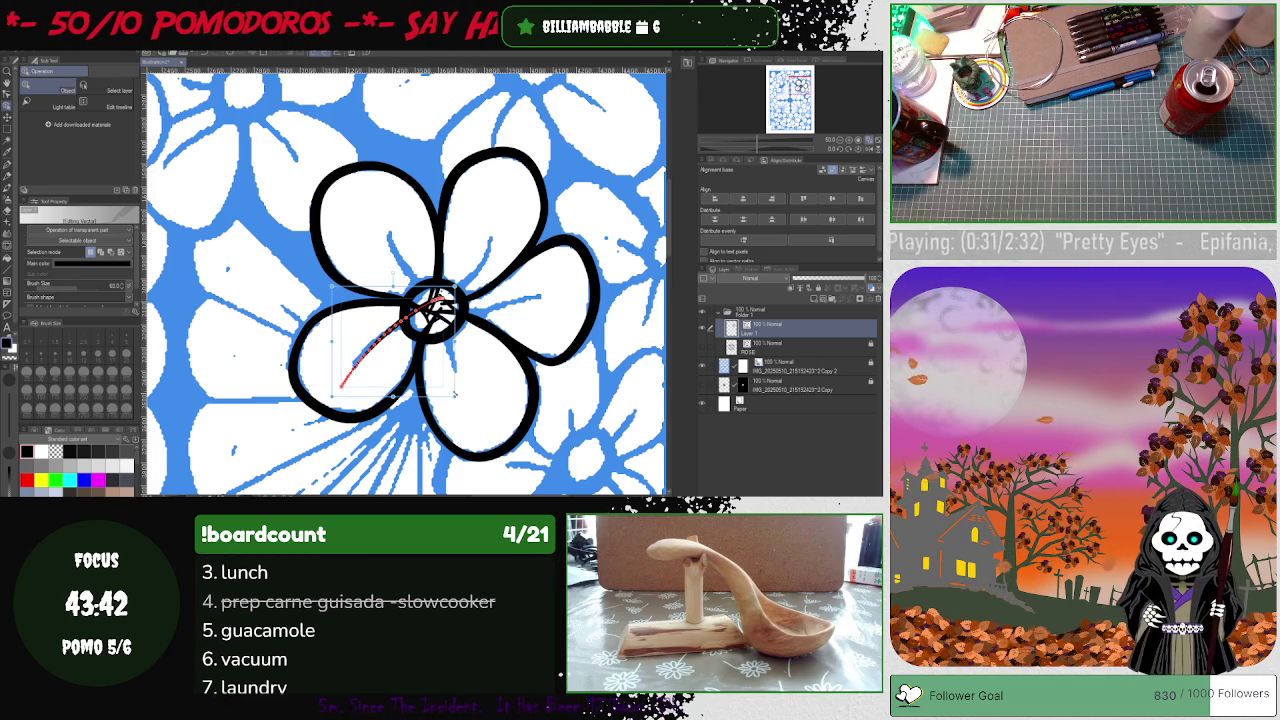
pyautogui.click(767, 149)
pyautogui.moveTo(767, 149); pyautogui.dragTo(675, 177)
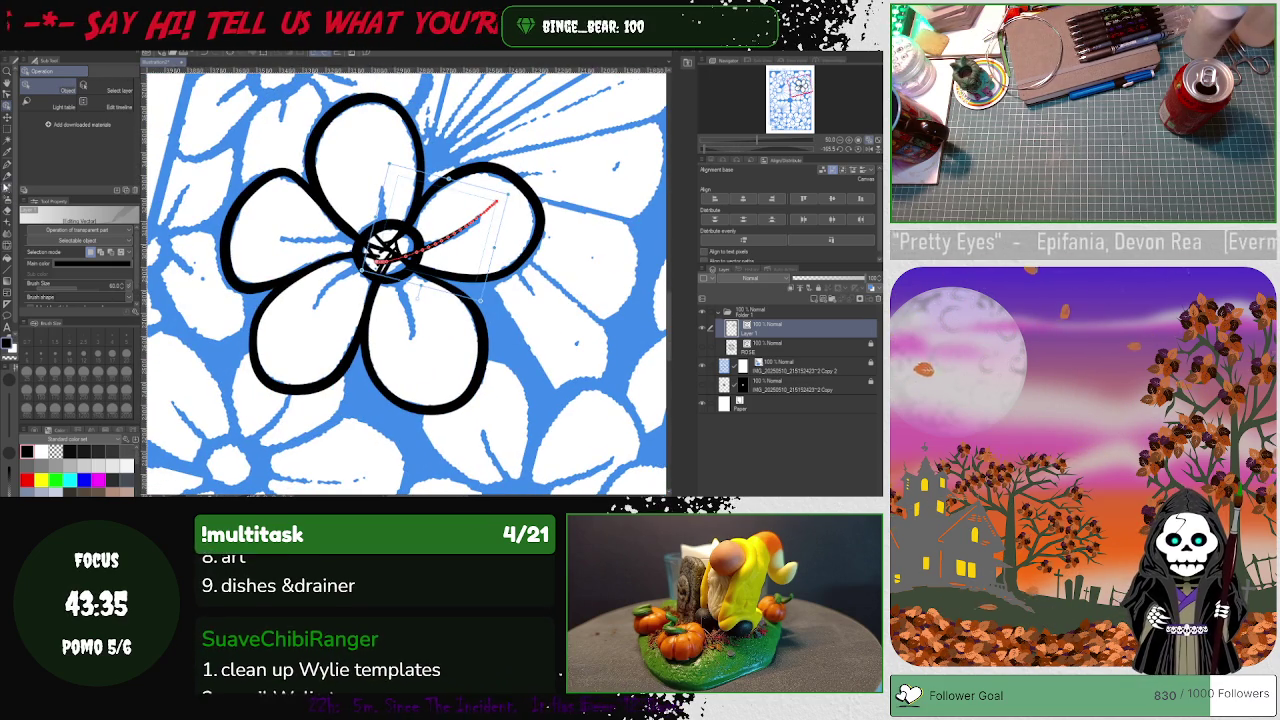
pyautogui.click(8, 167)
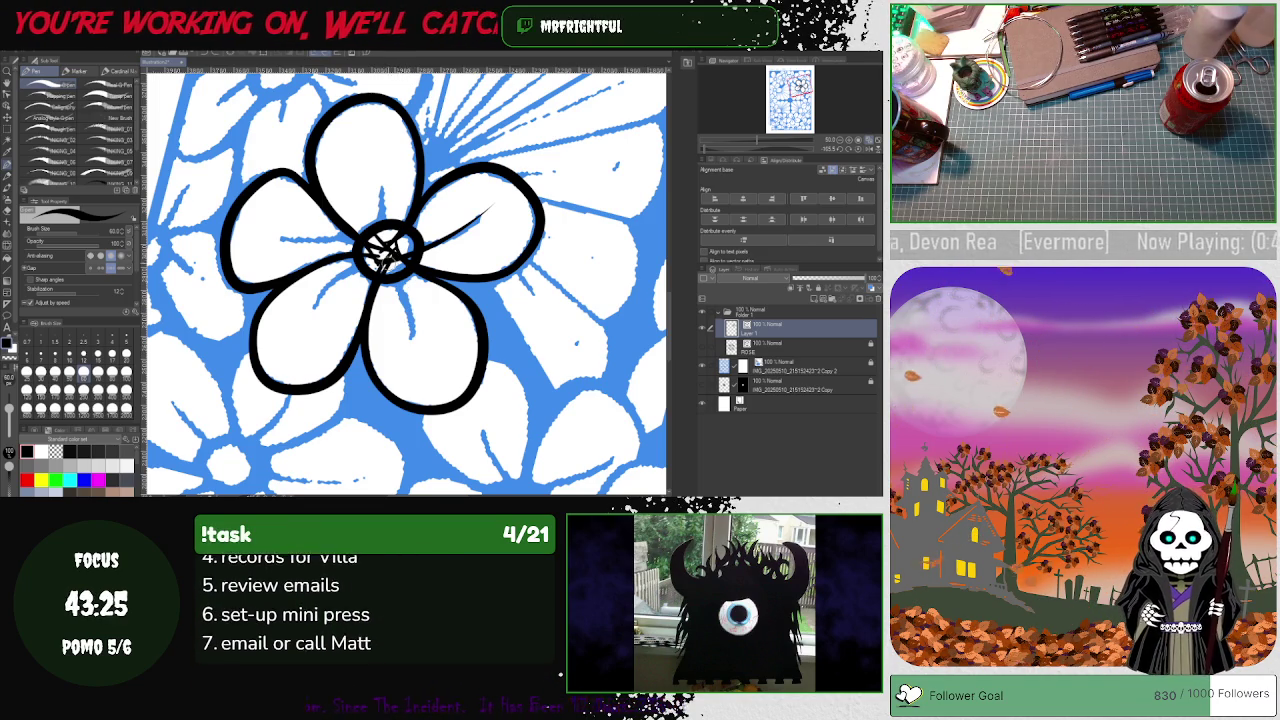
# - Redraw the thin vein line from the centre into the lower-left petal
pyautogui.hotkey('ctrl', 'z')
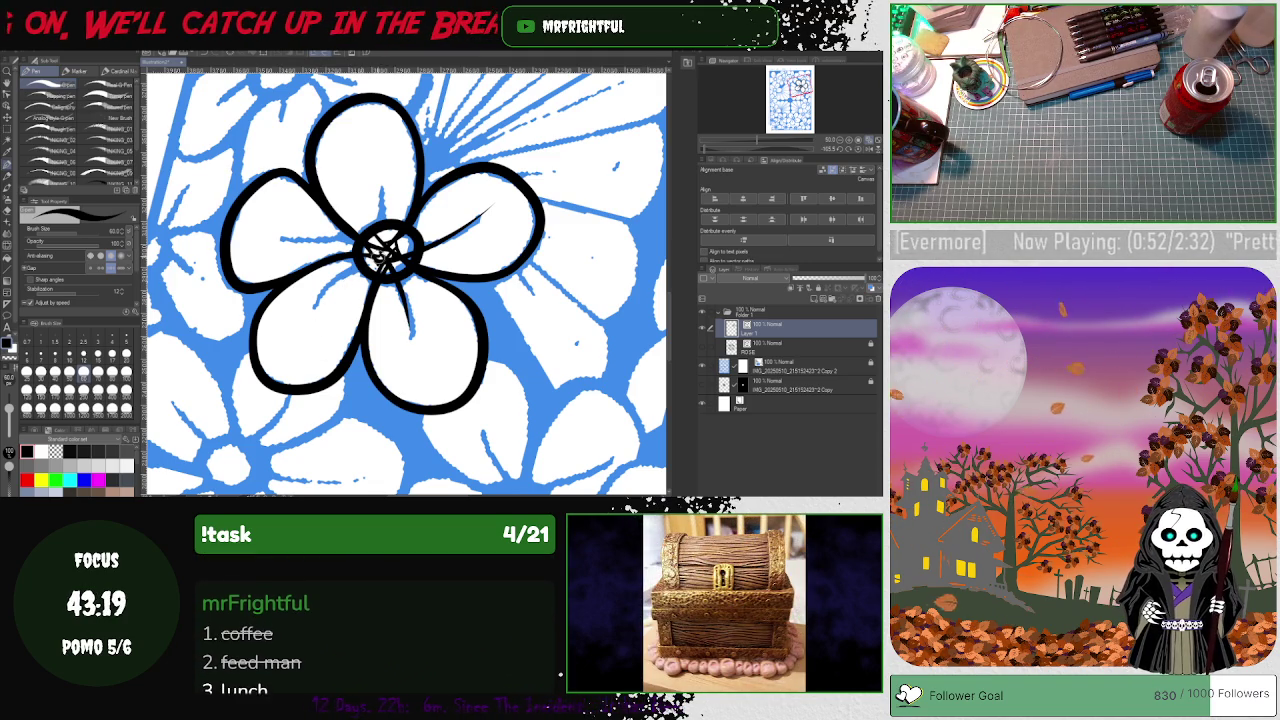
pyautogui.moveTo(357, 262); pyautogui.dragTo(284, 332)
pyautogui.hotkey('ctrl', 'z')
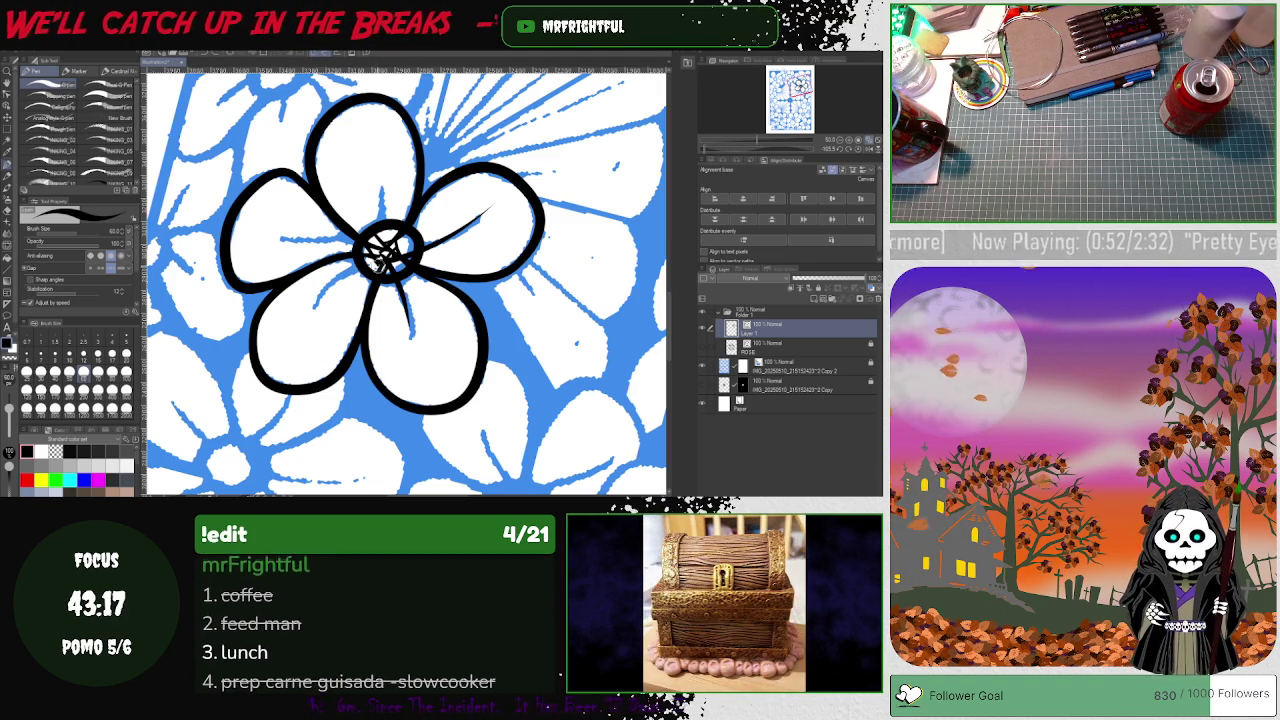
pyautogui.moveTo(357, 264); pyautogui.dragTo(300, 320)
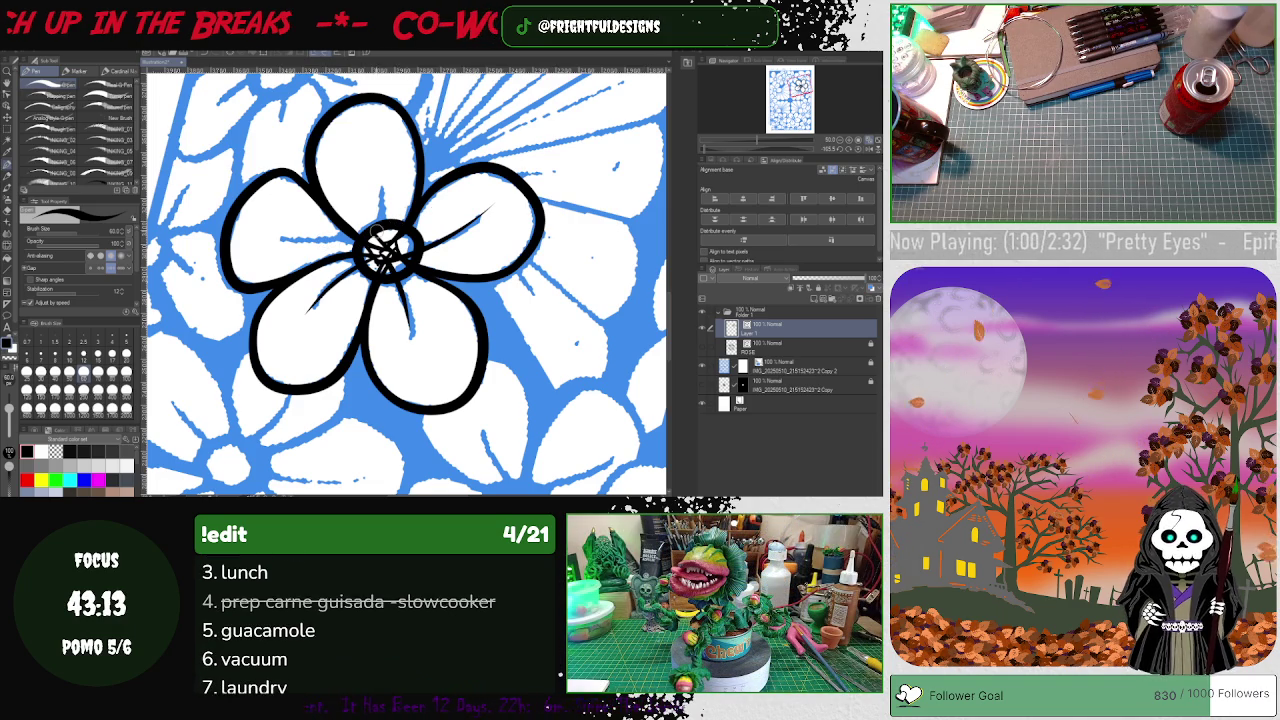
# - Draw a vein into the upper petal, discard a left-petal attempt, and rotate the canvas
pyautogui.moveTo(388, 228); pyautogui.dragTo(356, 158)
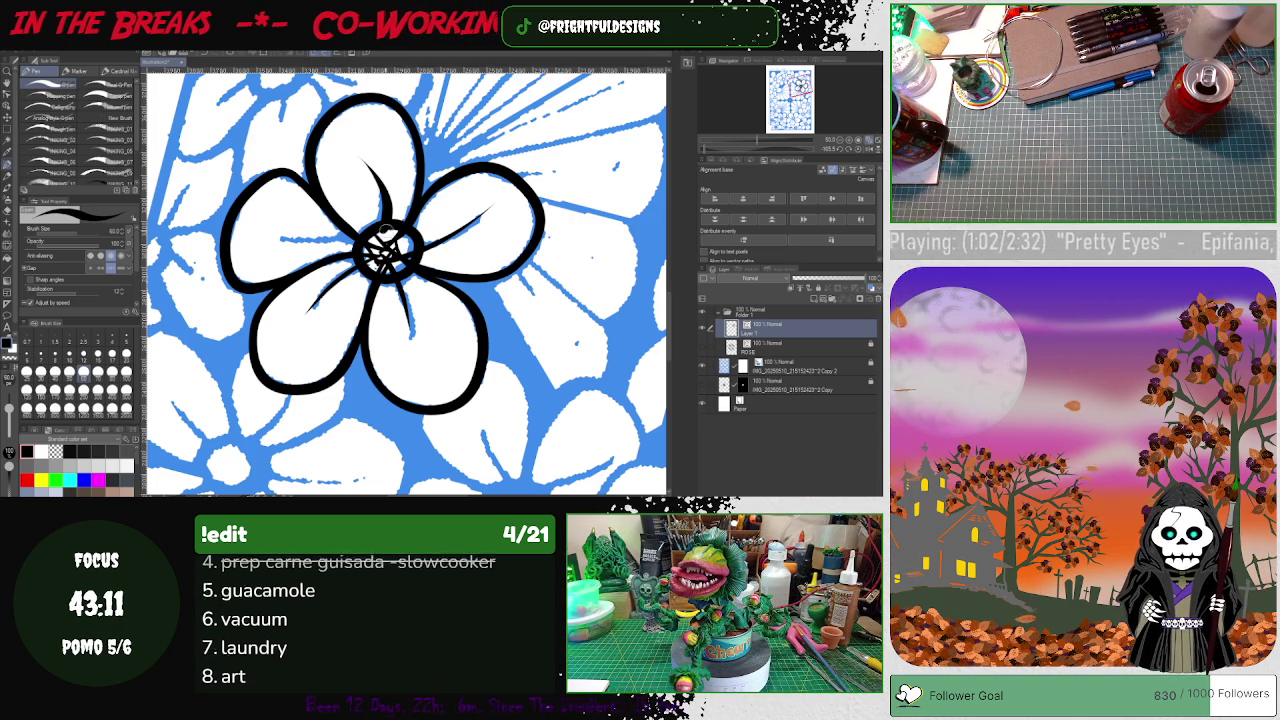
pyautogui.hotkey('ctrl', 'z')
pyautogui.moveTo(382, 233); pyautogui.dragTo(352, 143)
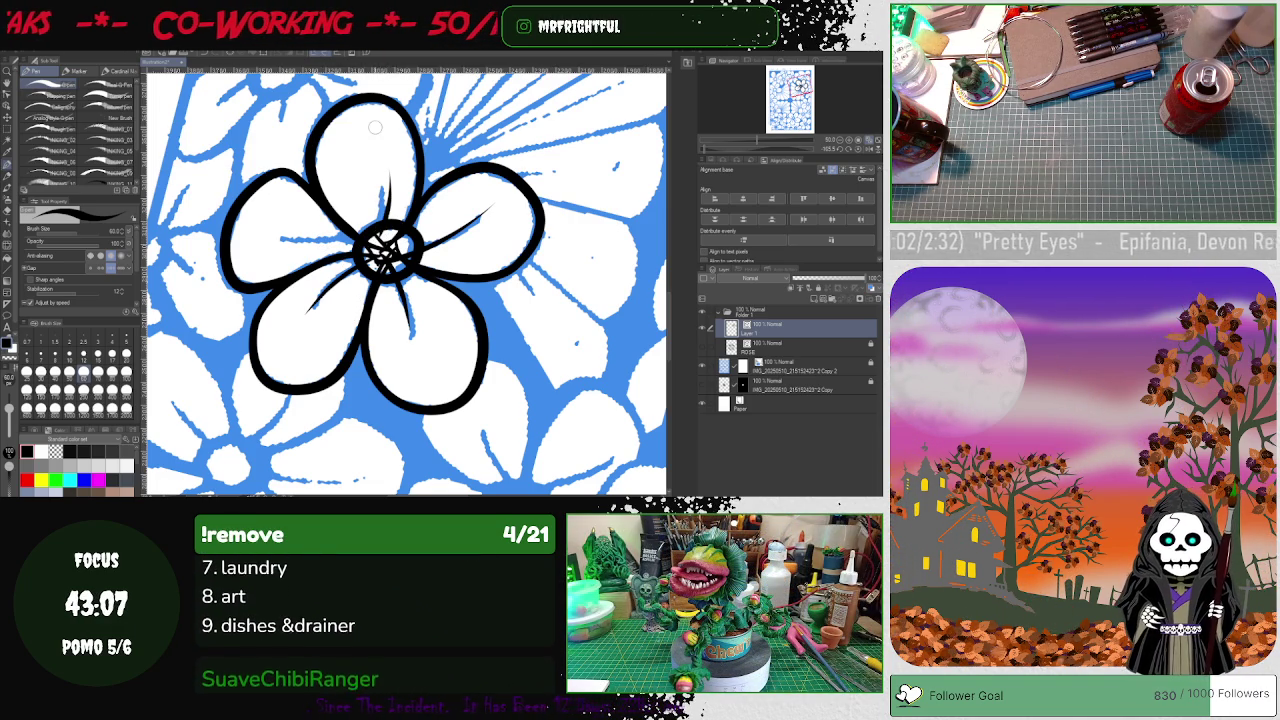
pyautogui.moveTo(370, 246); pyautogui.dragTo(241, 242)
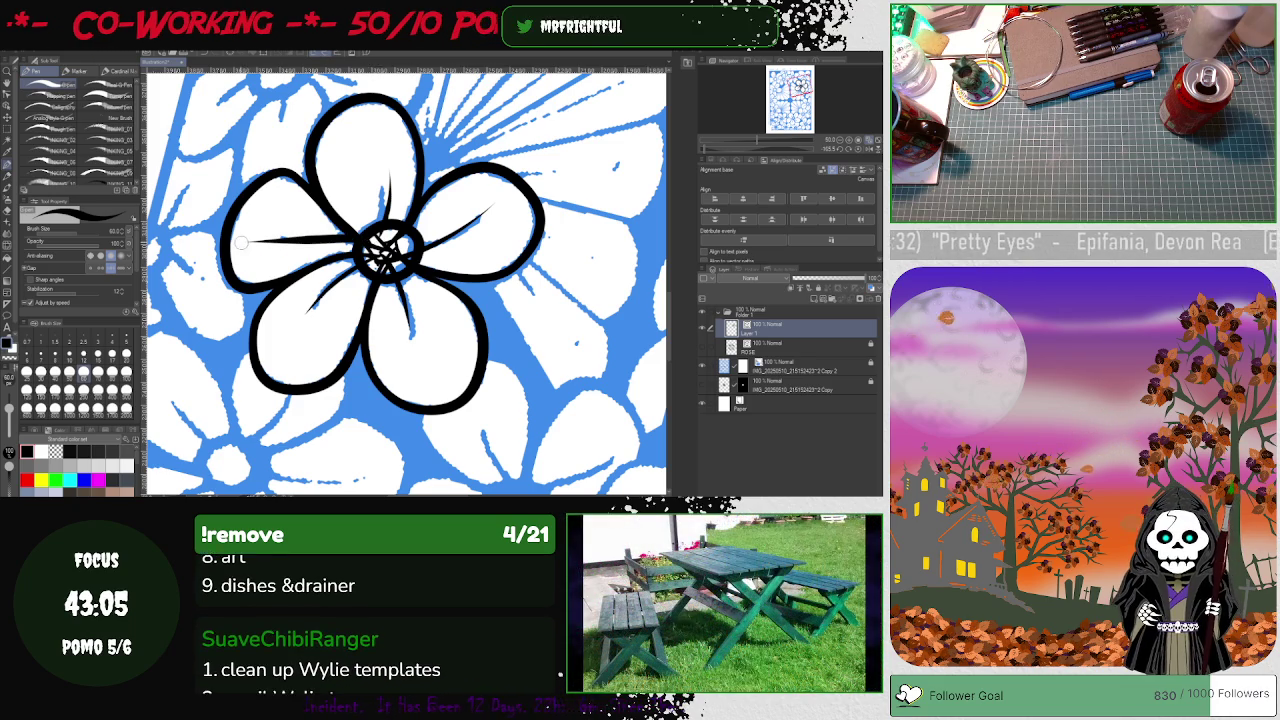
pyautogui.hotkey('ctrl', 'z')
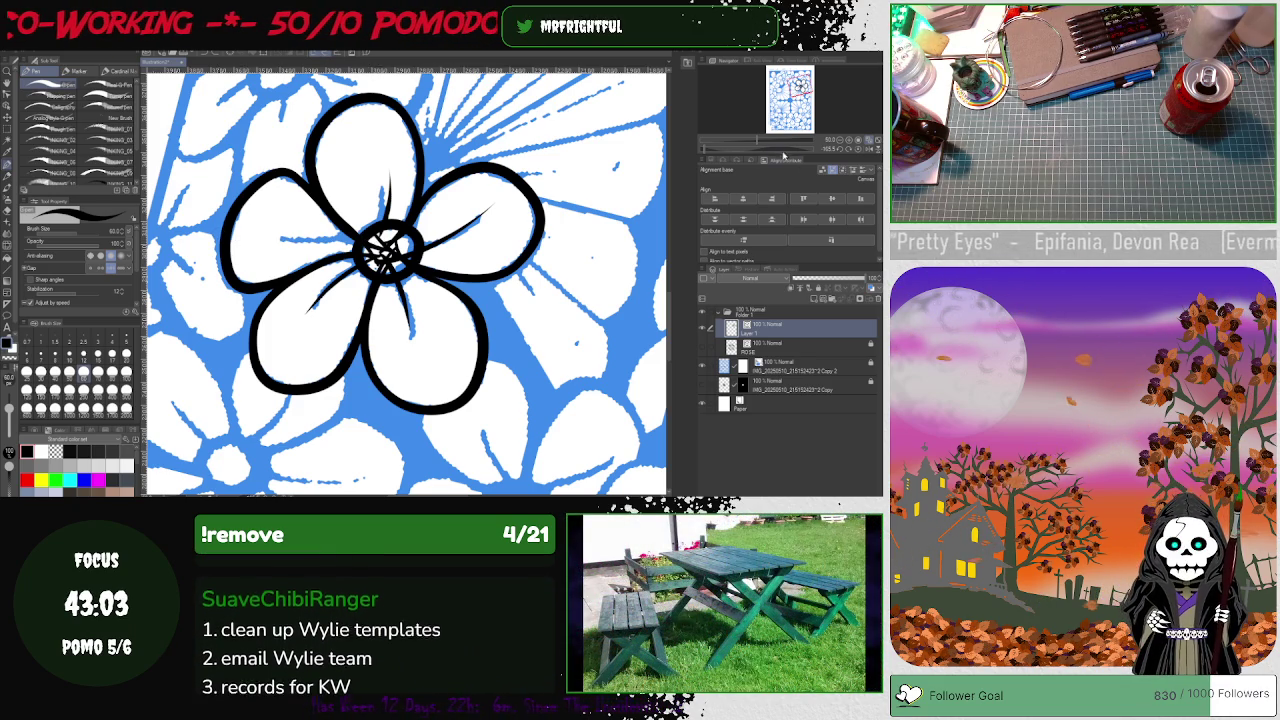
pyautogui.moveTo(704, 150)
pyautogui.mouseDown()
pyautogui.moveTo(752, 142)
pyautogui.moveTo(692, 158)
pyautogui.mouseUp()
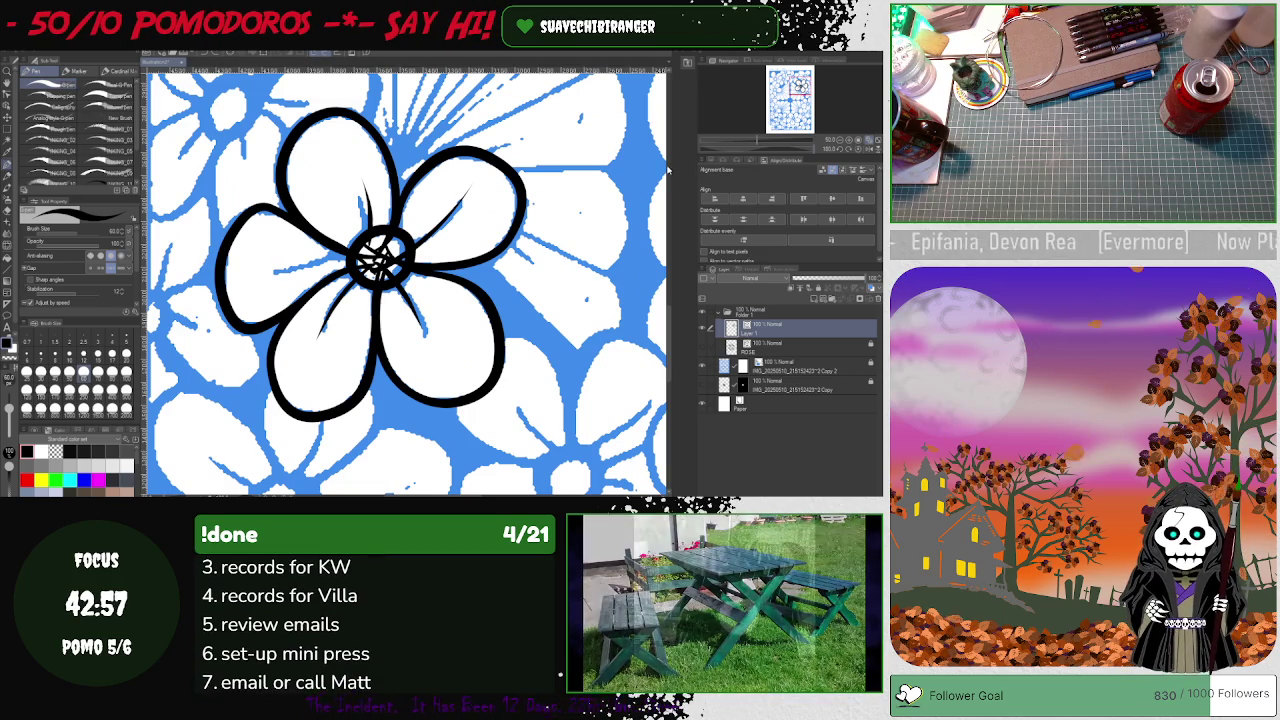
pyautogui.moveTo(810, 155); pyautogui.dragTo(598, 238)
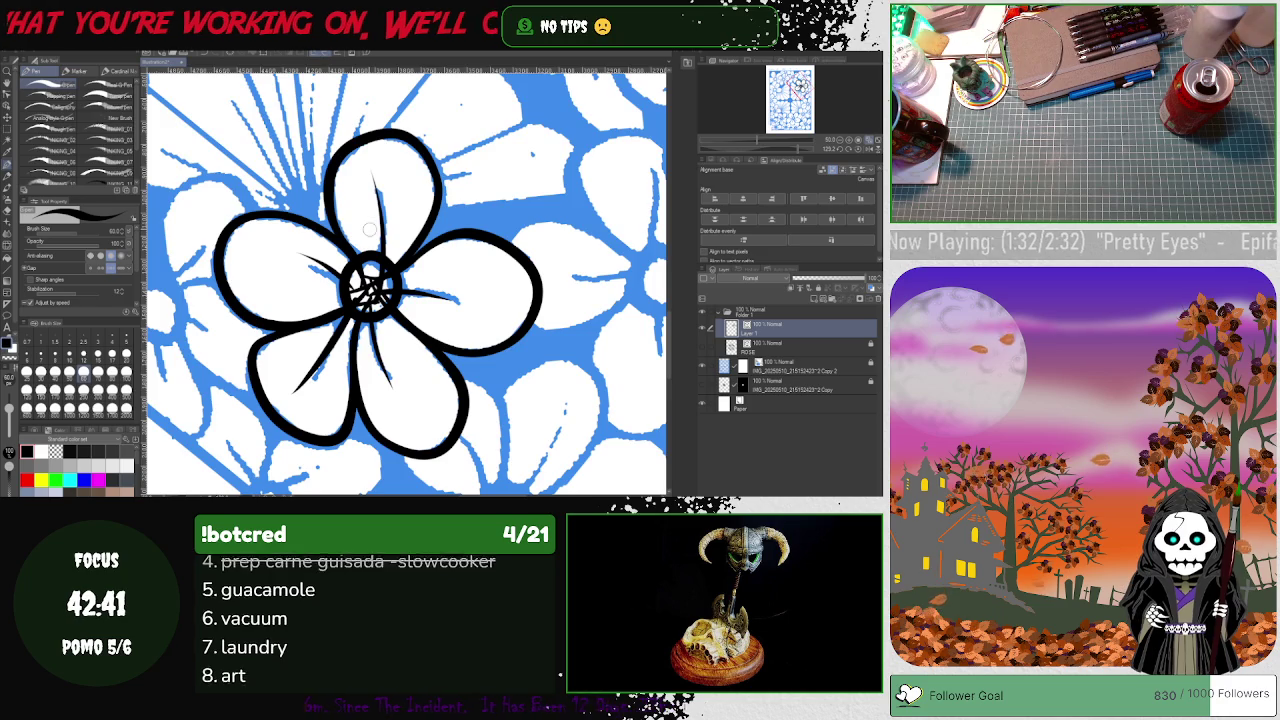
# - Zoom out and reset the canvas rotation to upright
pyautogui.scroll(-3, 369, 229)
pyautogui.scroll(-2, 369, 229)
pyautogui.scroll(-3, 369, 243)
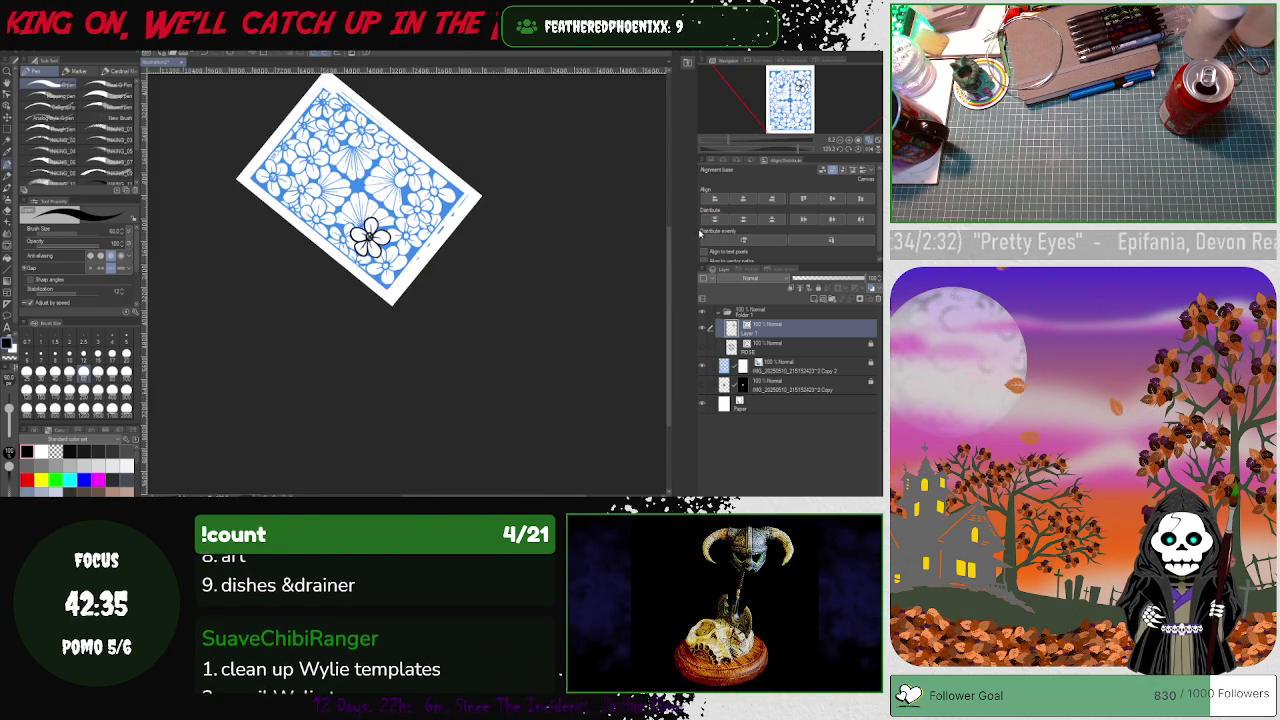
pyautogui.click(868, 141)
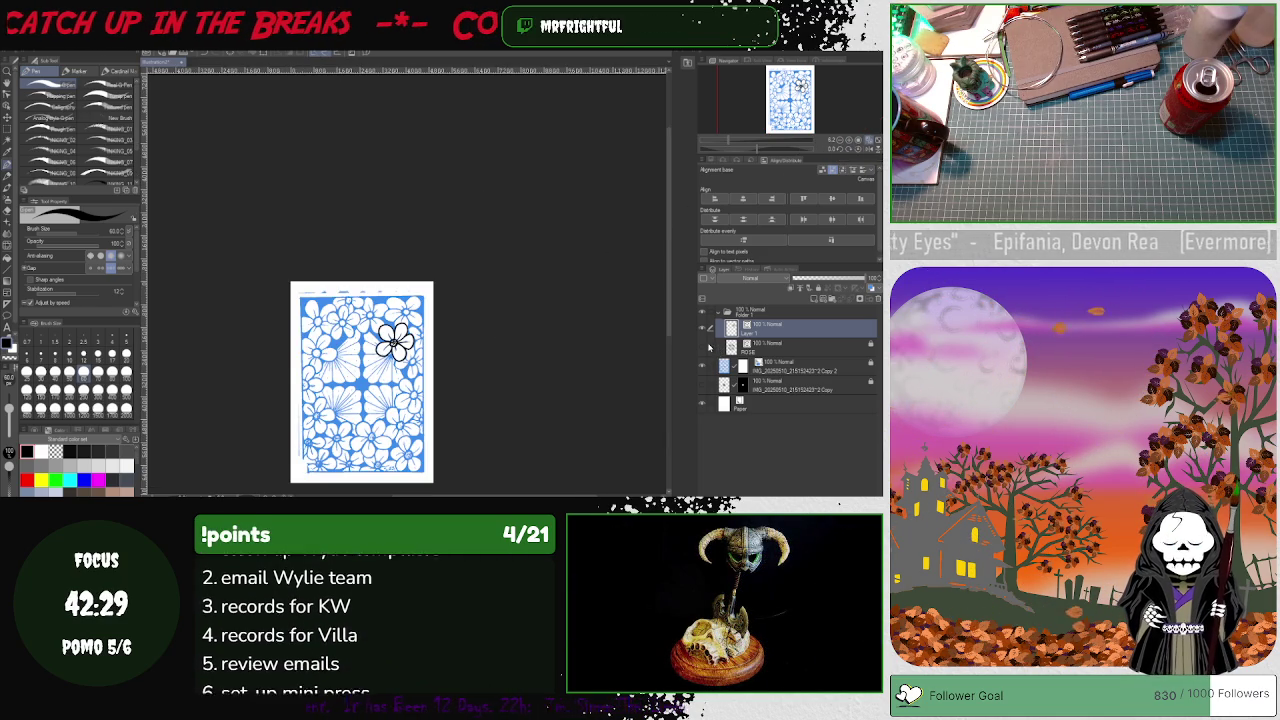
# - Toggle the line-art and blue pattern layers to check the linework, then zoom back in
pyautogui.click(704, 346)
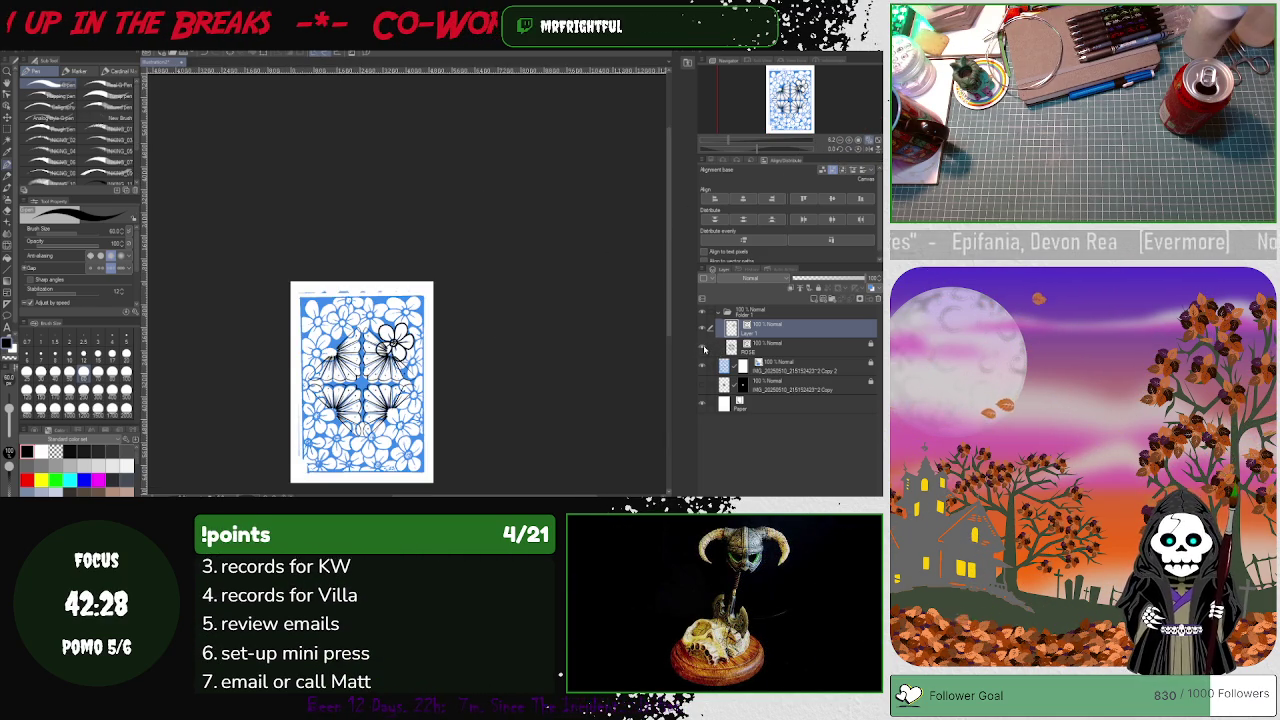
pyautogui.click(705, 346)
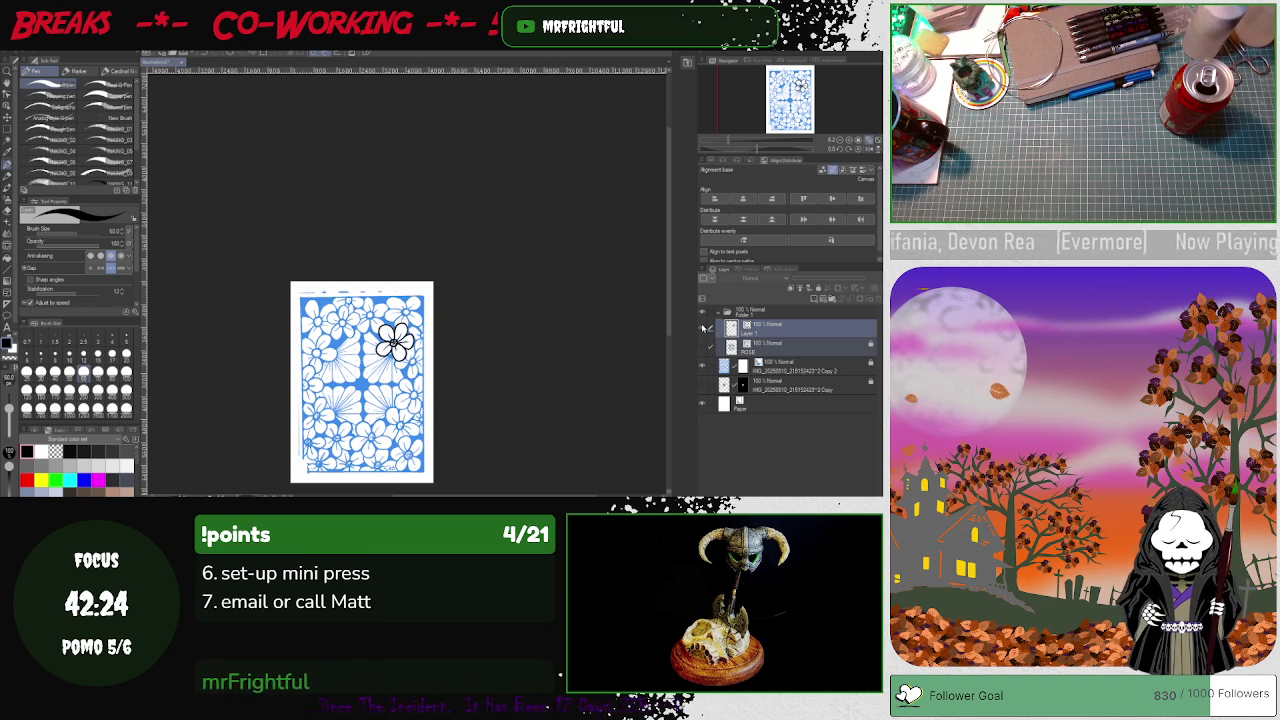
pyautogui.click(703, 364)
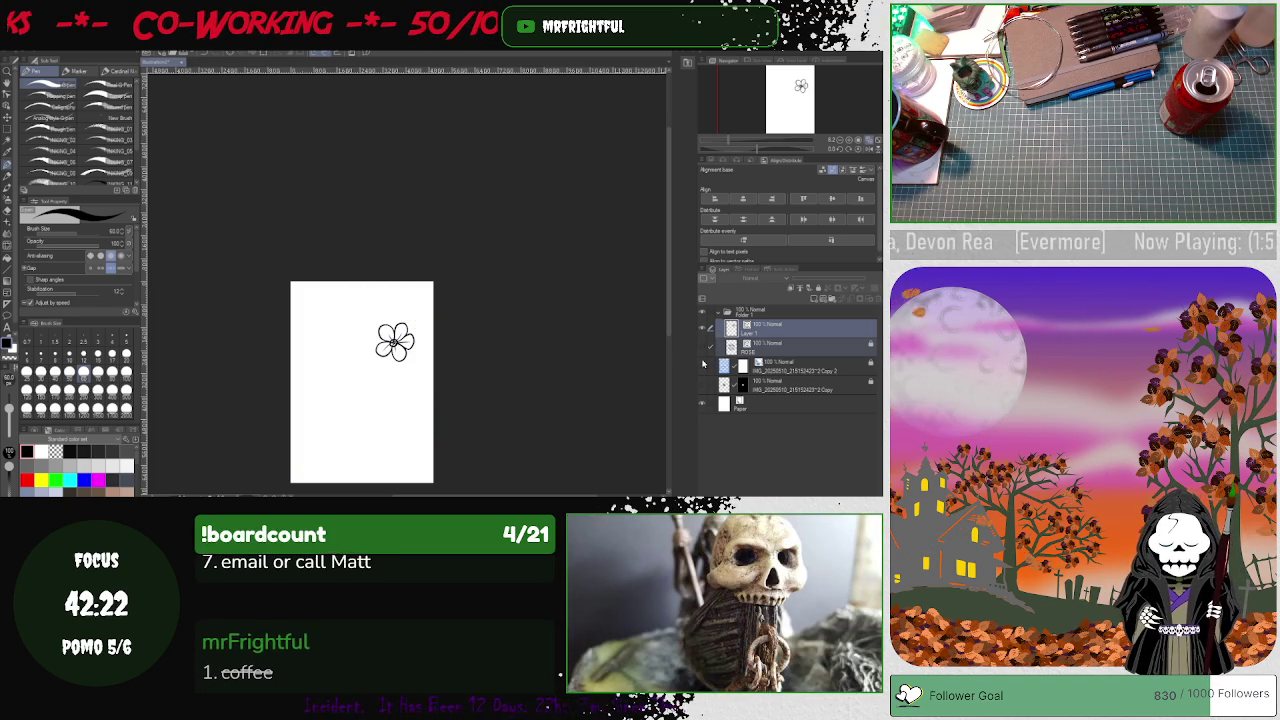
pyautogui.click(703, 364)
pyautogui.click(703, 364)
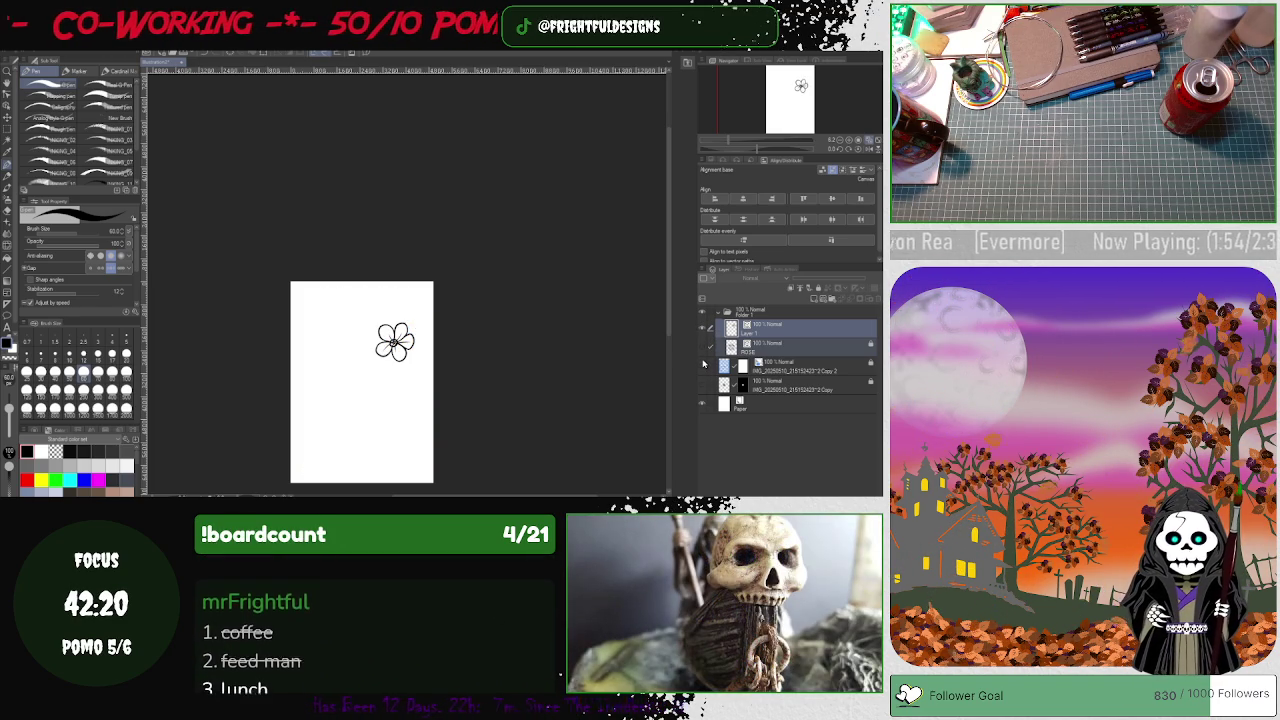
pyautogui.click(703, 364)
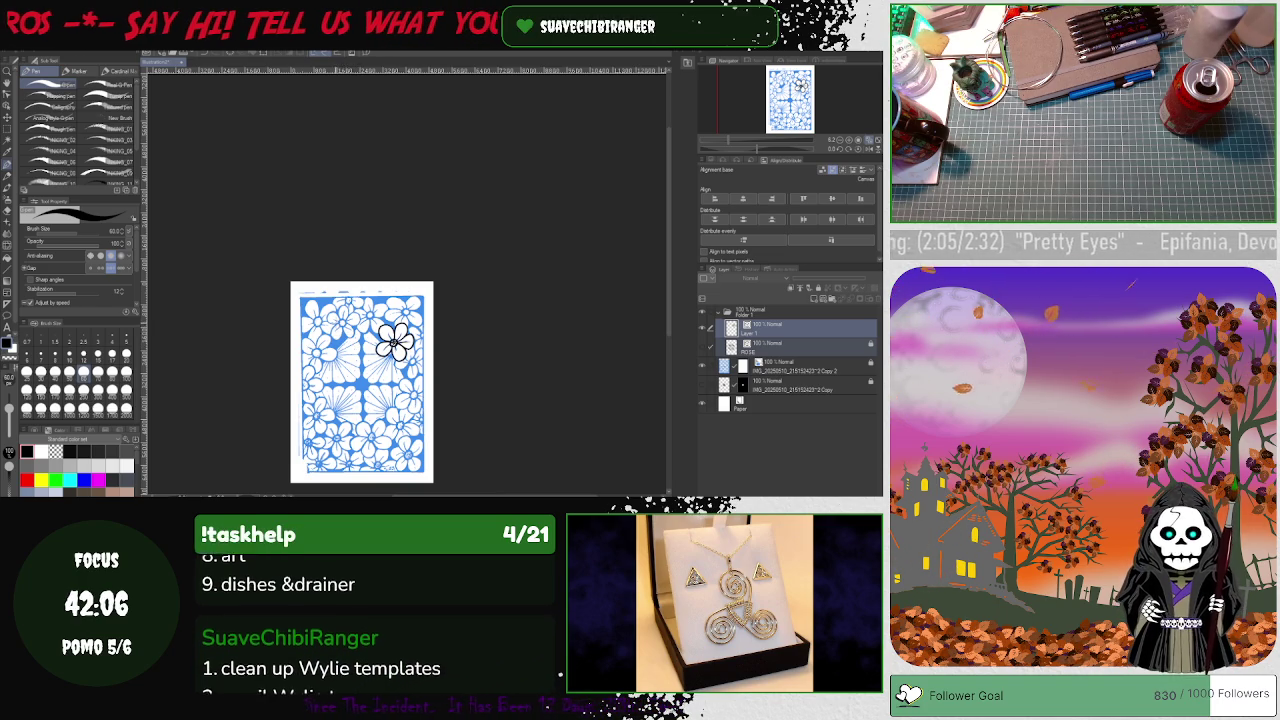
pyautogui.scroll(2, 348, 324)
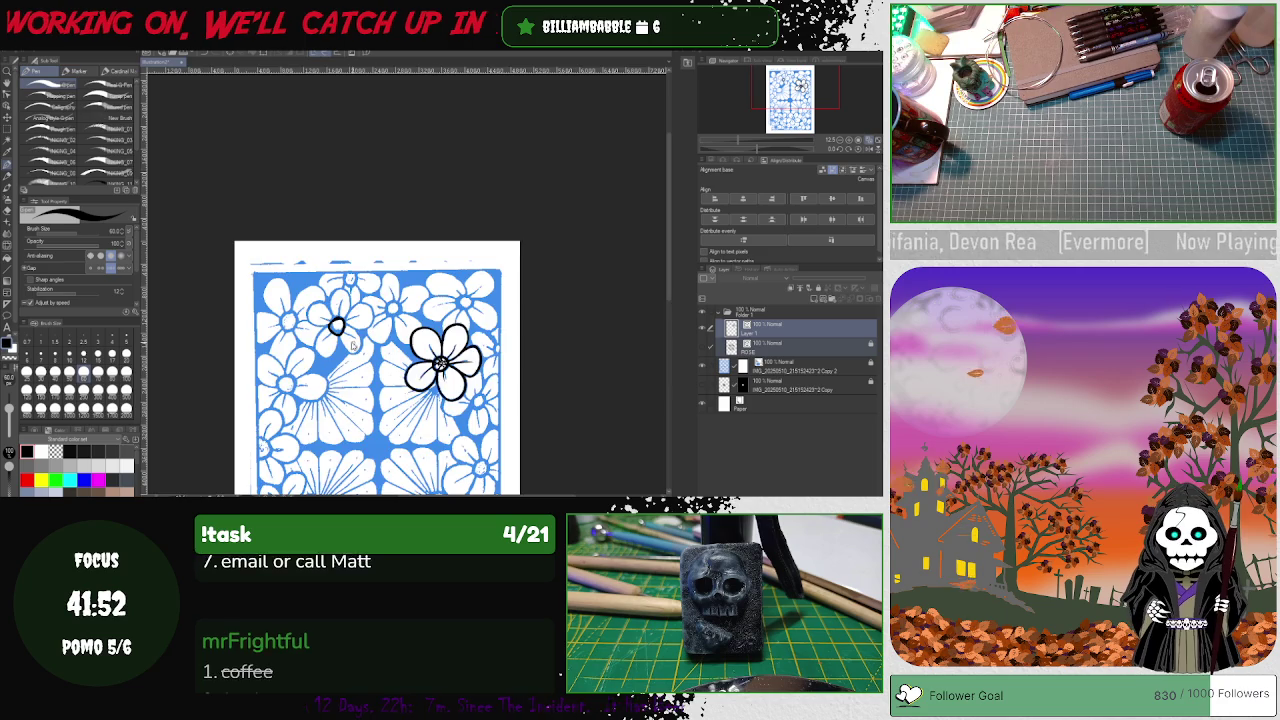
pyautogui.scroll(2, 350, 338)
pyautogui.scroll(1, 350, 337)
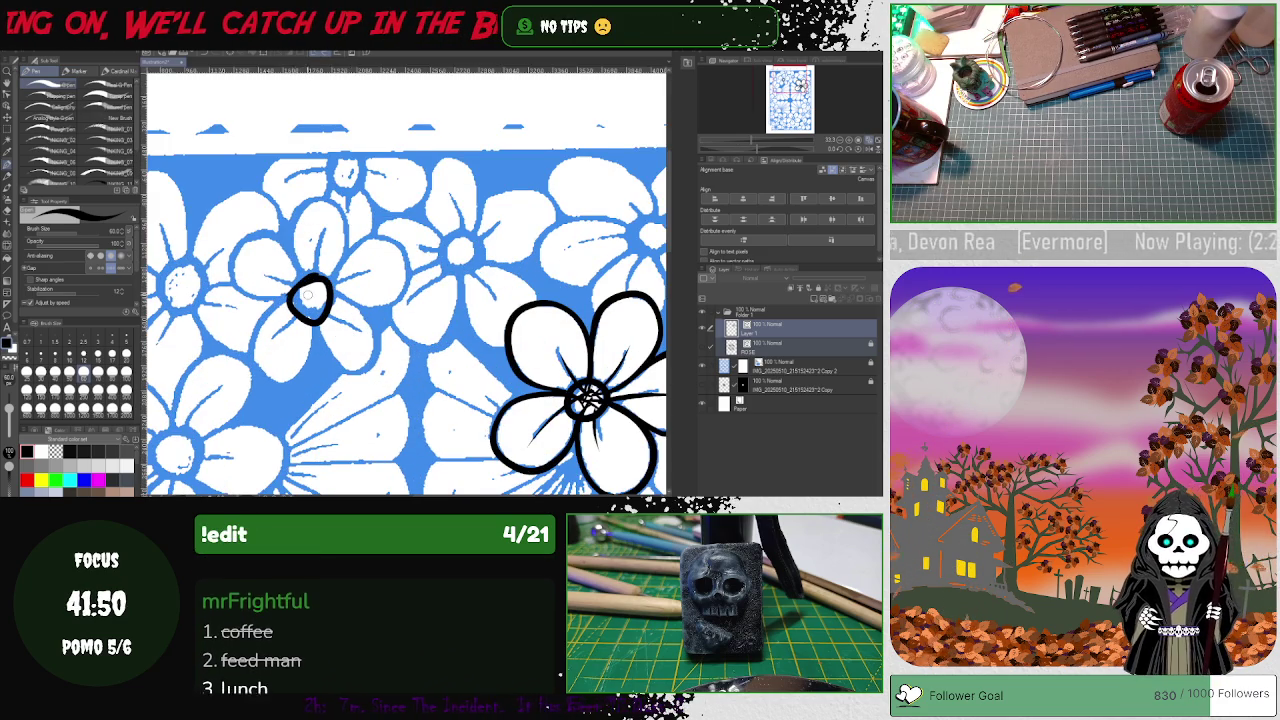
# - Redraw the upper-left flower's centre circle several times until it encloses the centre
pyautogui.scroll(1, 308, 294)
pyautogui.hotkey('ctrl', 'z')
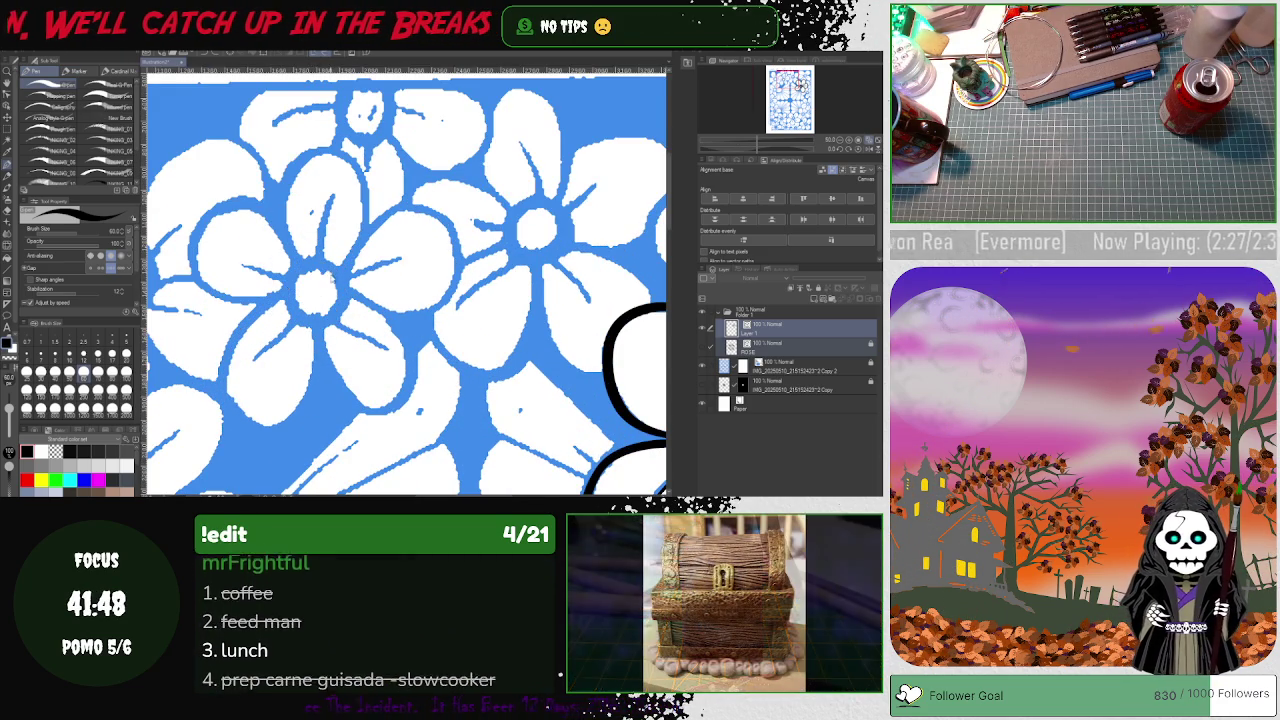
pyautogui.moveTo(310, 258); pyautogui.dragTo(343, 294)
pyautogui.hotkey('ctrl', 'z')
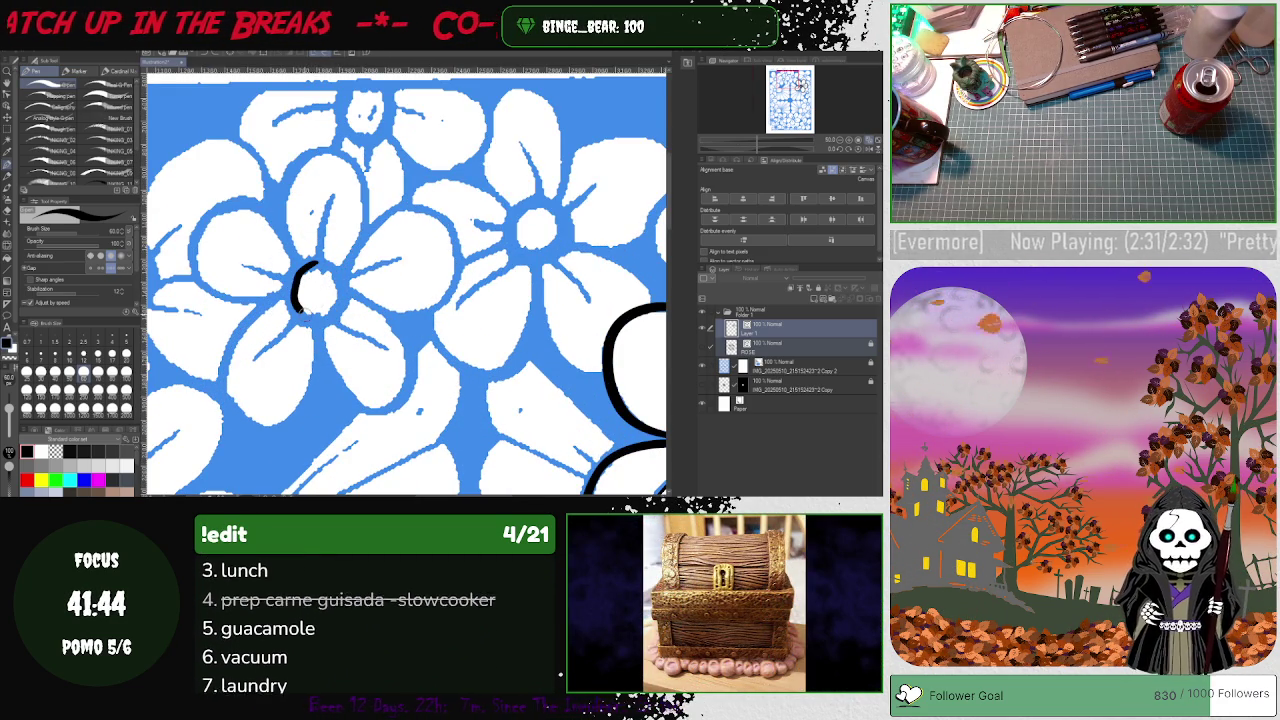
pyautogui.hotkey('ctrl', 'z')
pyautogui.moveTo(320, 262)
pyautogui.mouseDown()
pyautogui.moveTo(282, 312)
pyautogui.moveTo(344, 276)
pyautogui.mouseUp()
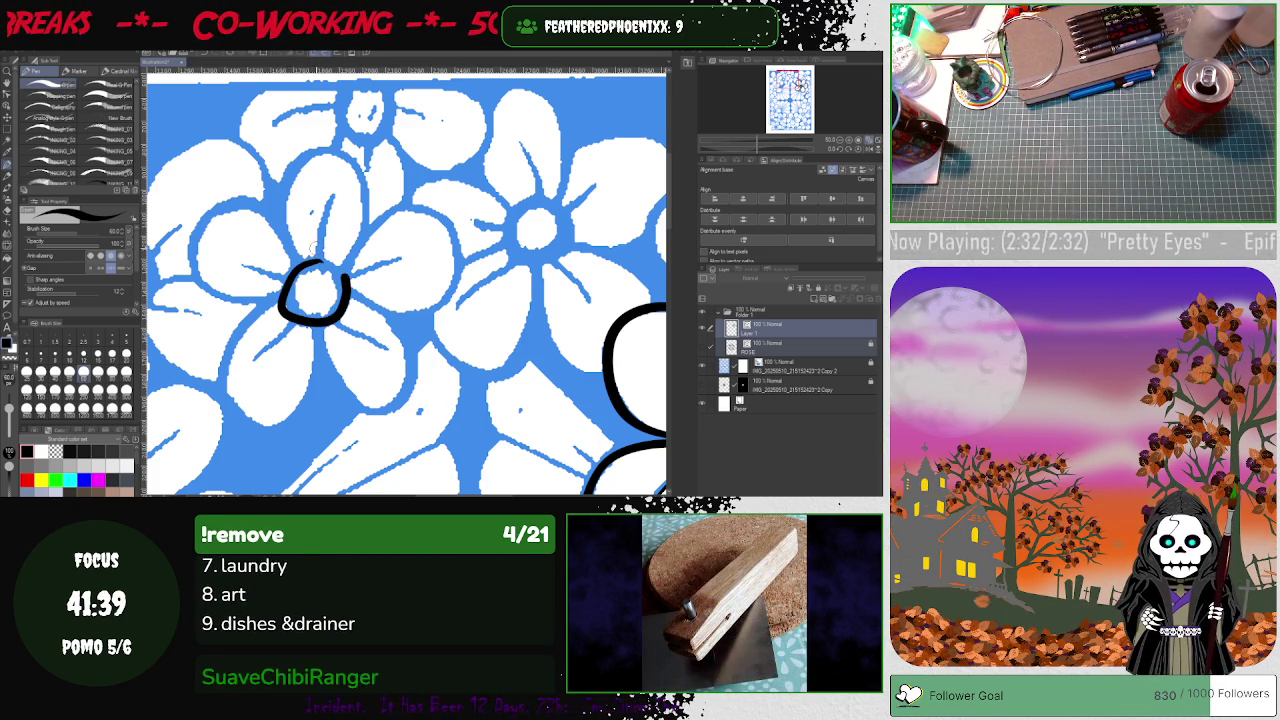
pyautogui.hotkey('ctrl', 'z')
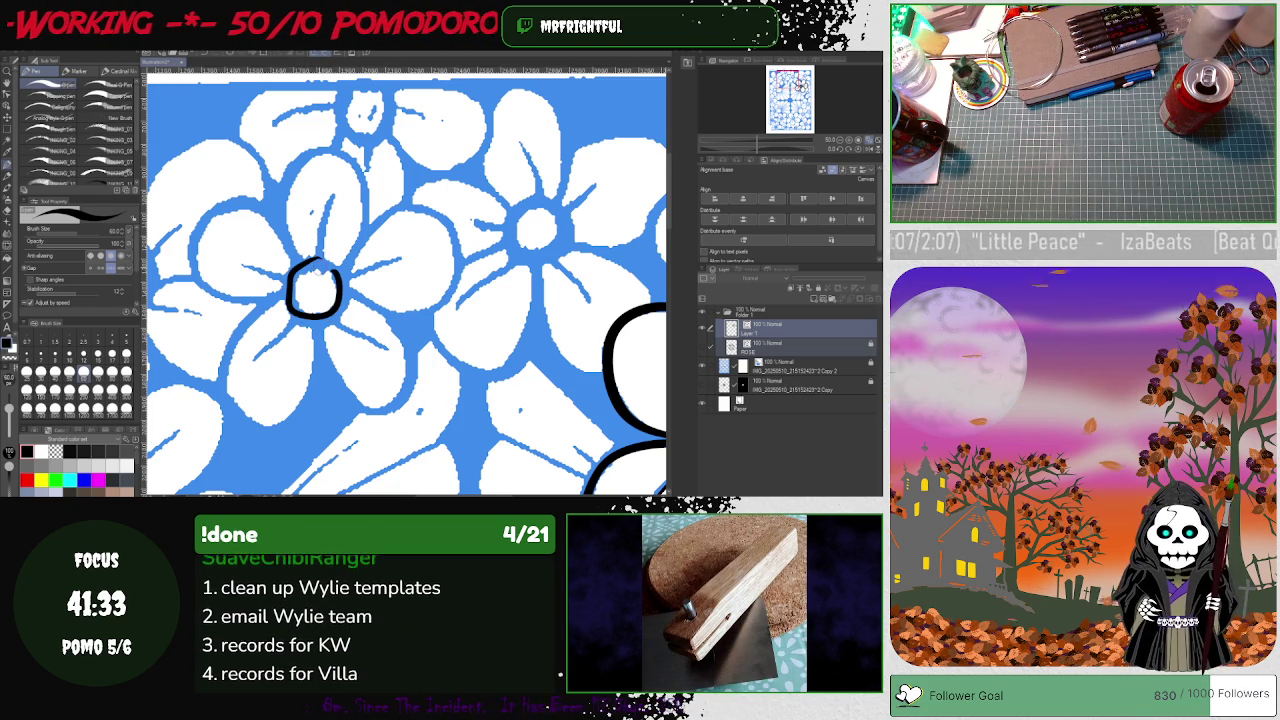
pyautogui.hotkey('ctrl', 'z')
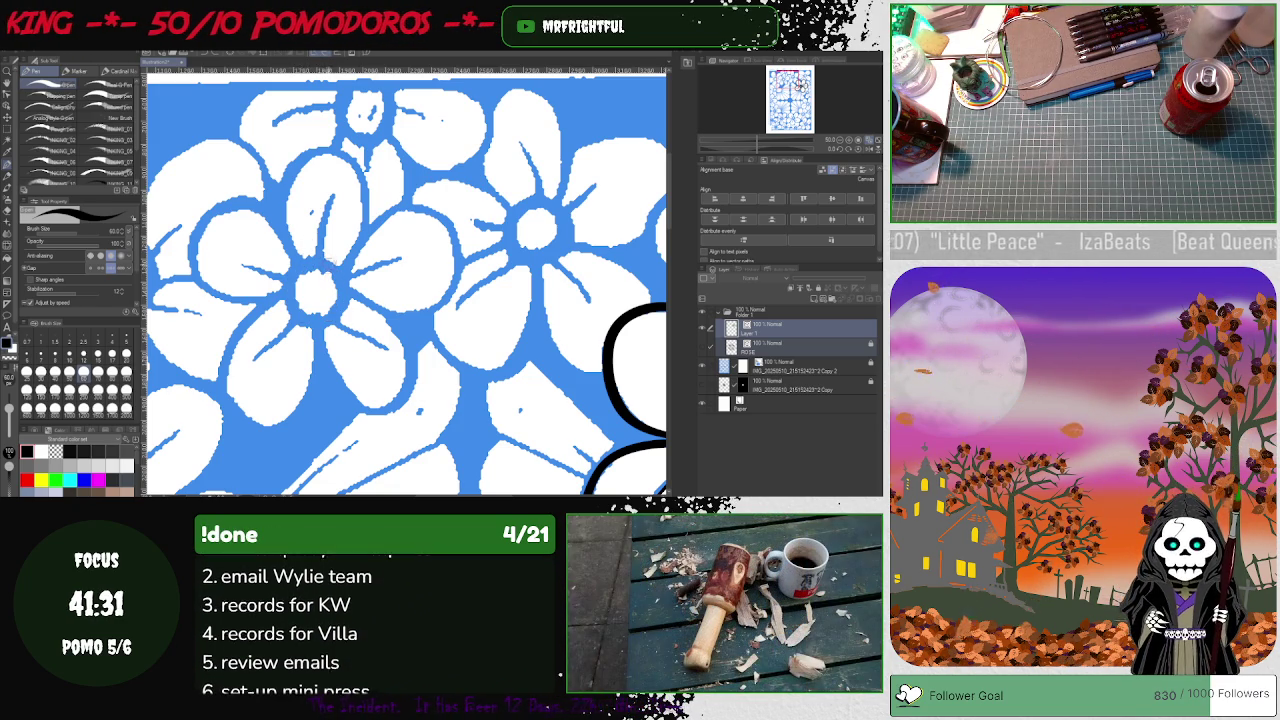
pyautogui.moveTo(326, 262); pyautogui.dragTo(320, 322)
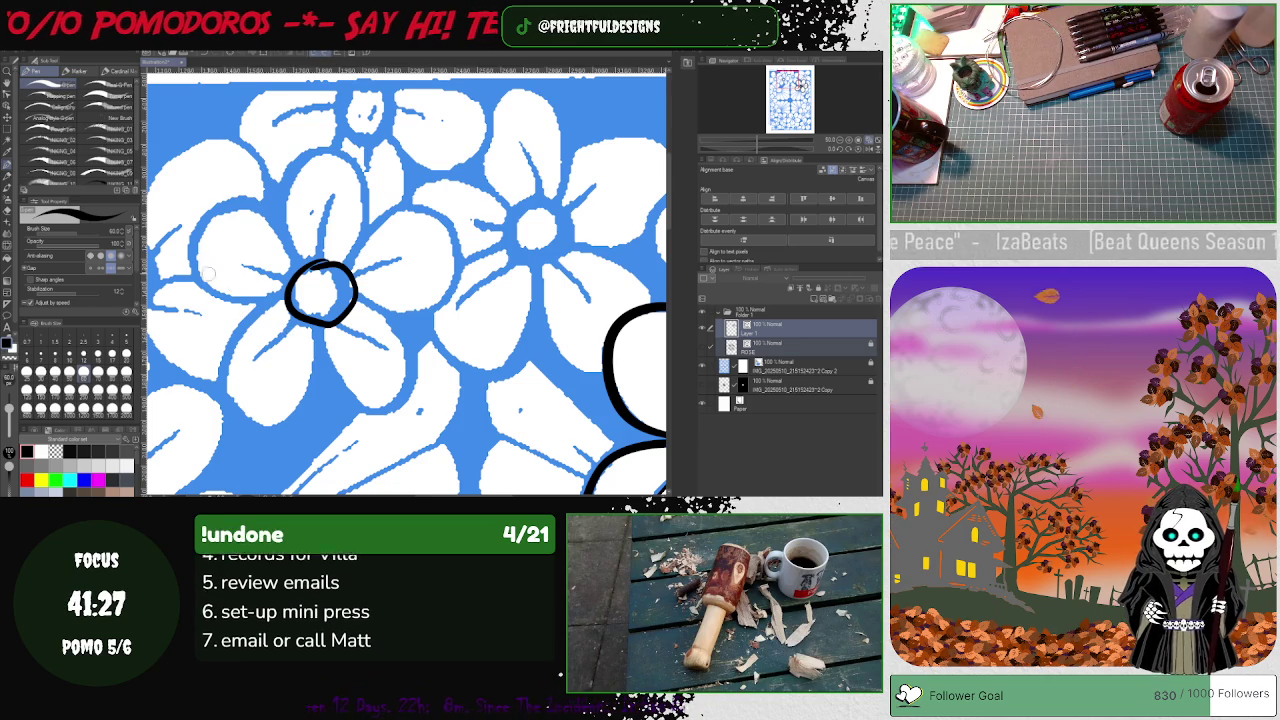
# - Narrow the upper-left flower's centre circle slightly with the Object tool
pyautogui.press('o')
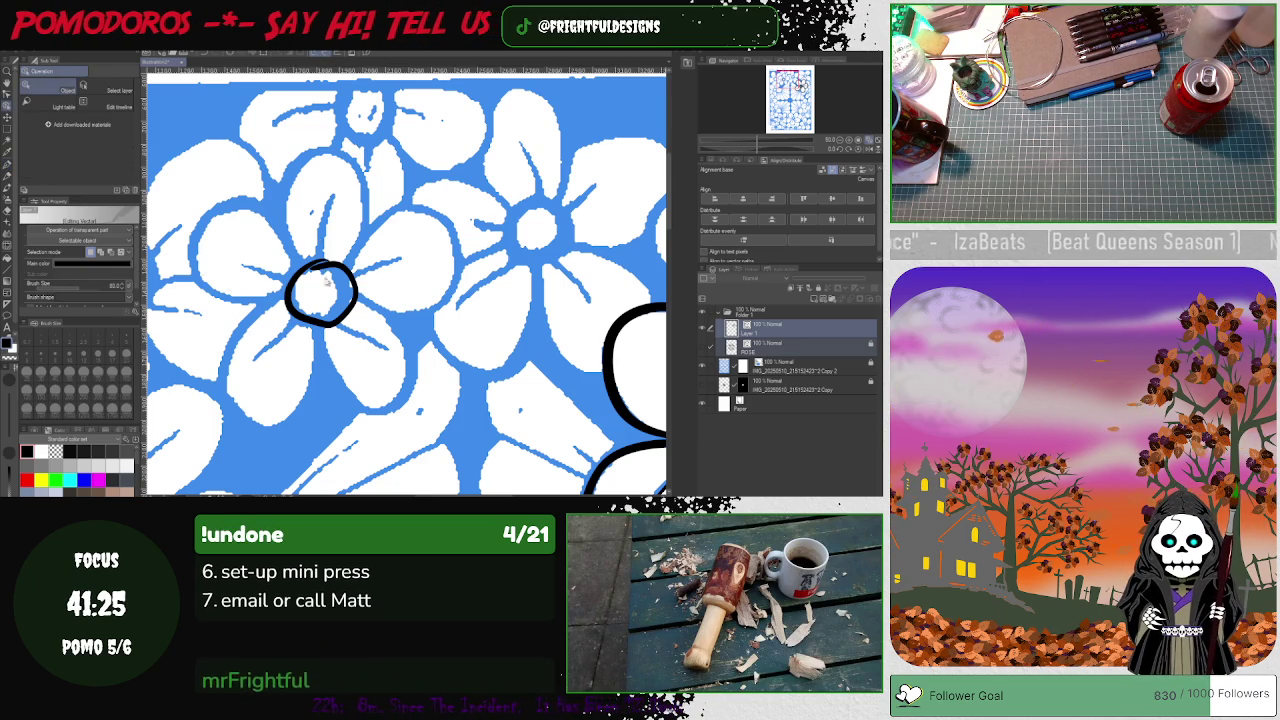
pyautogui.click(322, 264)
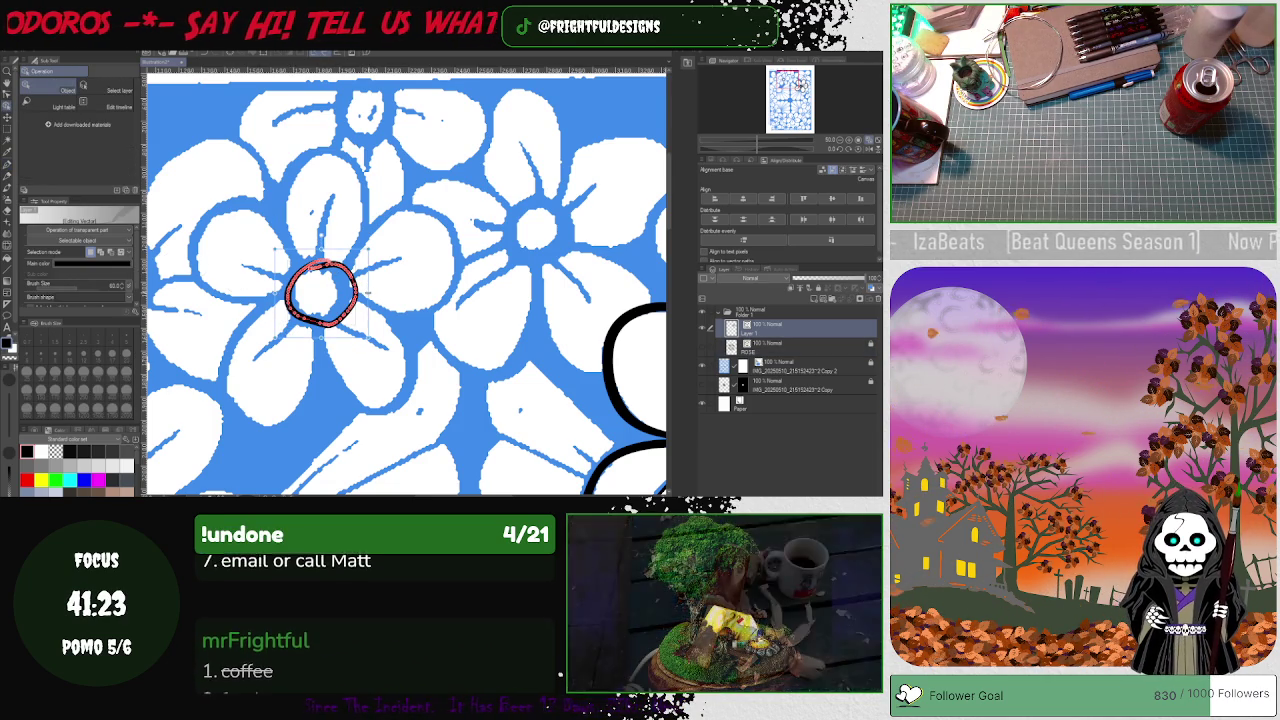
pyautogui.moveTo(358, 292); pyautogui.dragTo(316, 322)
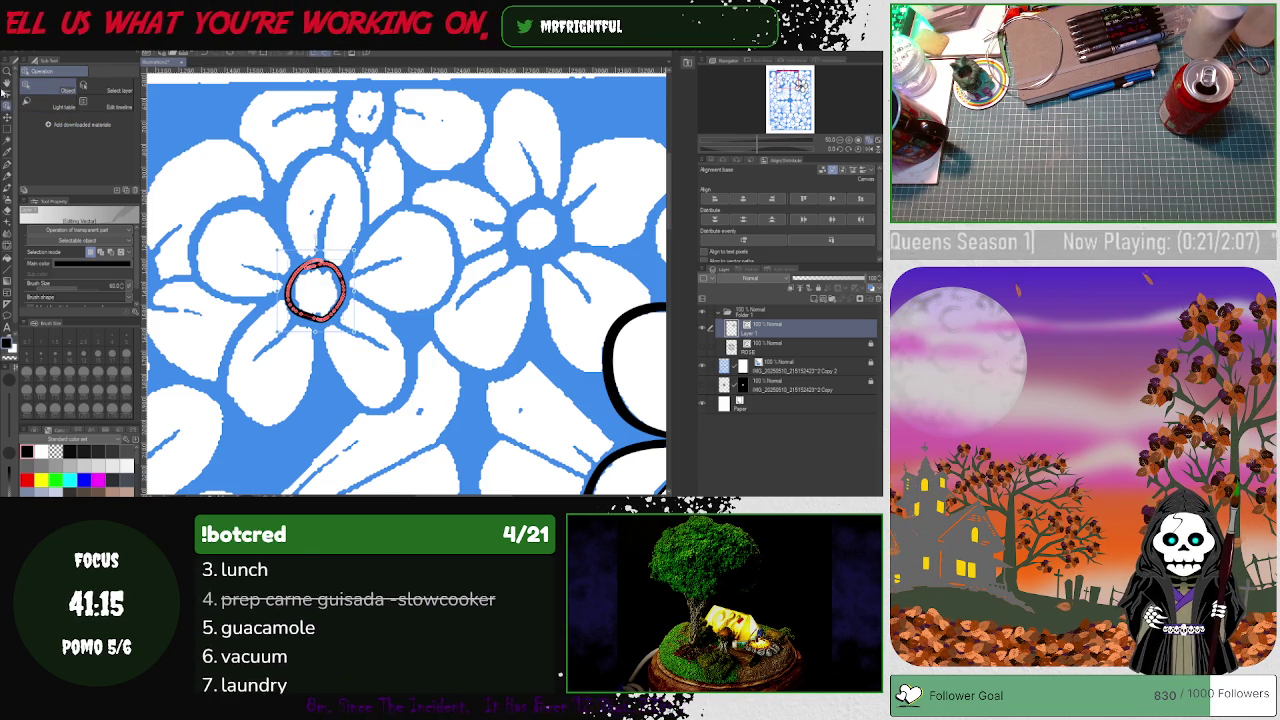
# - Retrace the circle with Redraw vector line to smooth it into an even line
pyautogui.press('y')
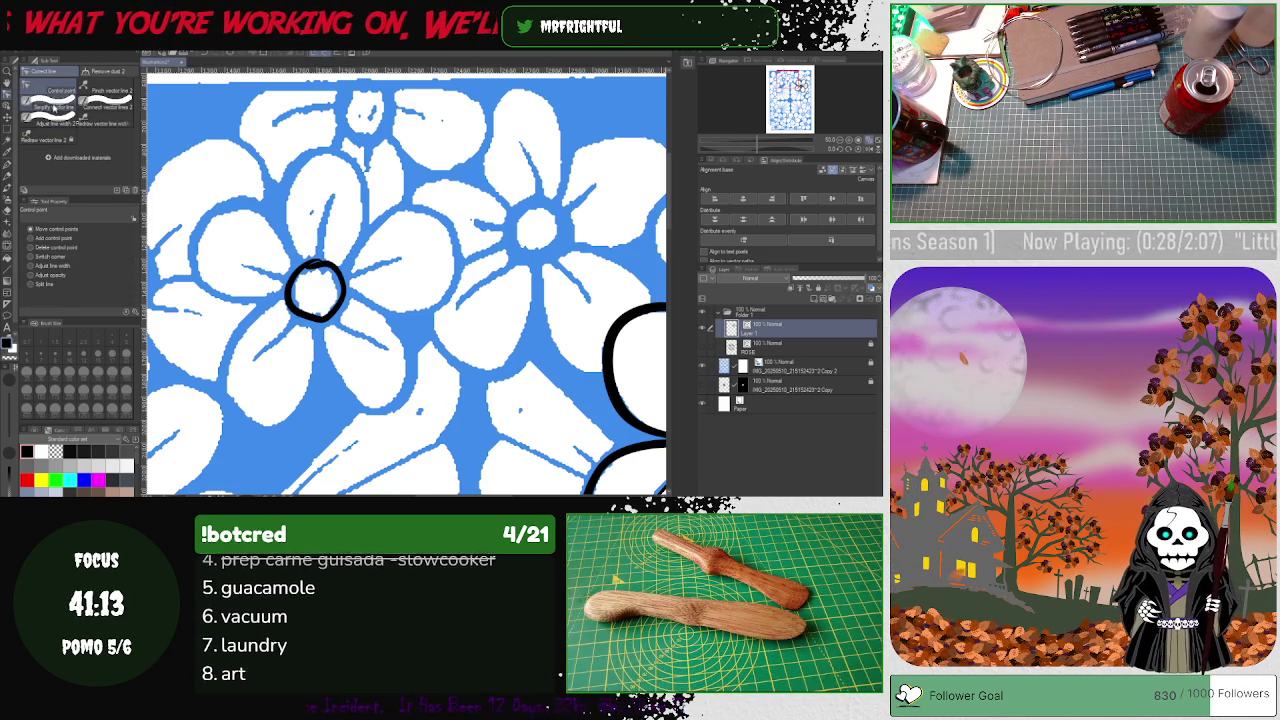
pyautogui.moveTo(318, 262)
pyautogui.mouseDown()
pyautogui.moveTo(305, 264)
pyautogui.moveTo(320, 308)
pyautogui.mouseUp()
pyautogui.moveTo(318, 262)
pyautogui.mouseDown()
pyautogui.moveTo(300, 320)
pyautogui.moveTo(318, 264)
pyautogui.mouseUp()
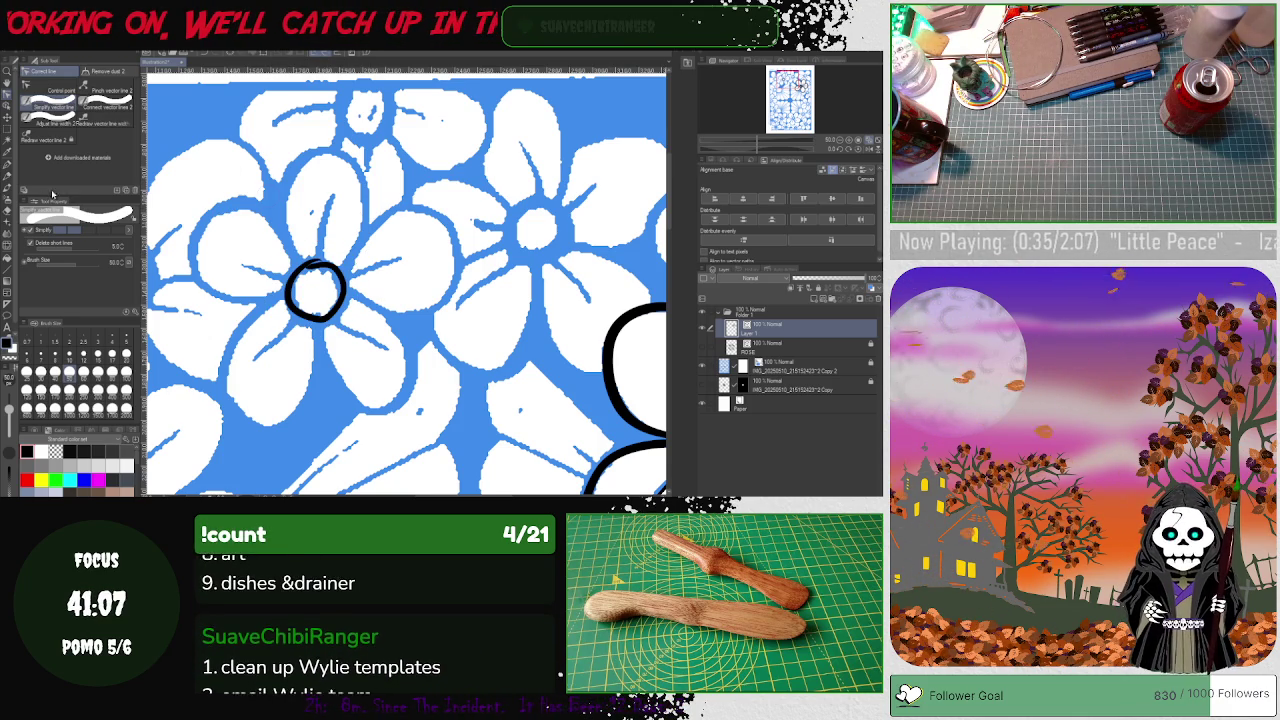
pyautogui.click(40, 86)
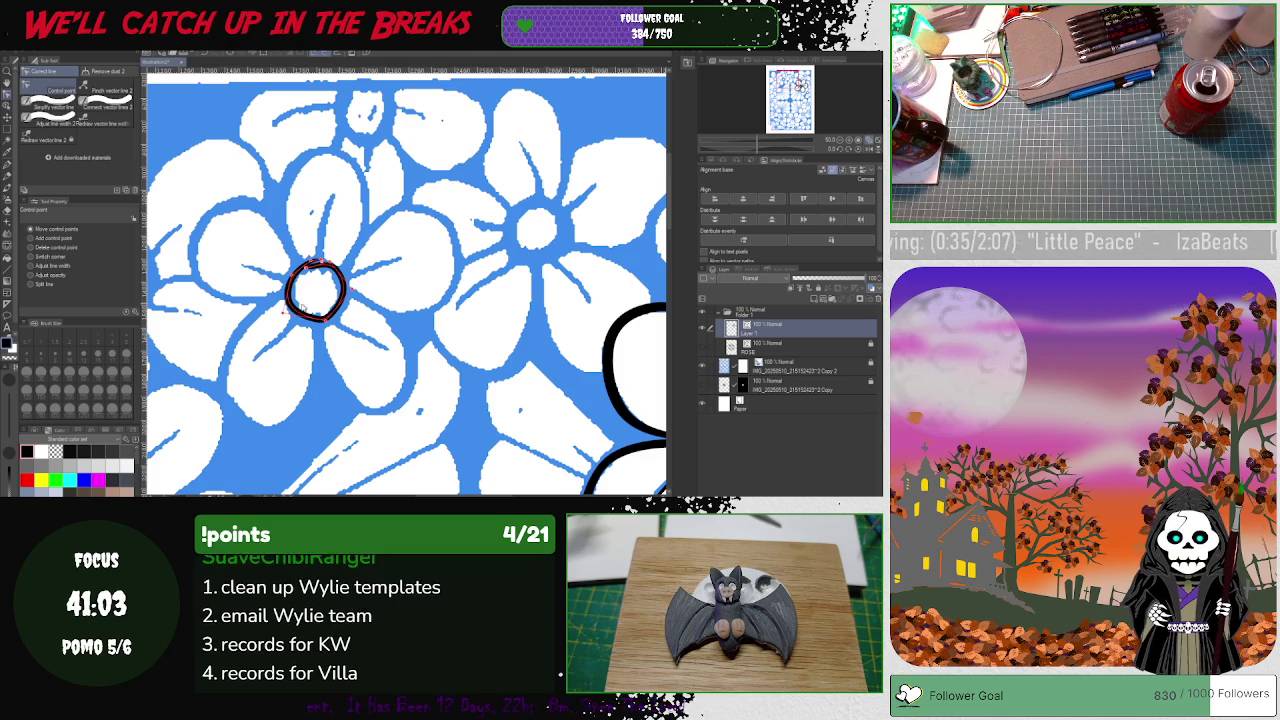
# - Thicken and even out the second flower's black centre ring around all sides with line-width adjustments
pyautogui.scroll(2, 316, 266)
pyautogui.scroll(1, 316, 268)
pyautogui.scroll(1, 310, 250)
pyautogui.scroll(1, 303, 226)
pyautogui.moveTo(300, 225); pyautogui.dragTo(265, 258)
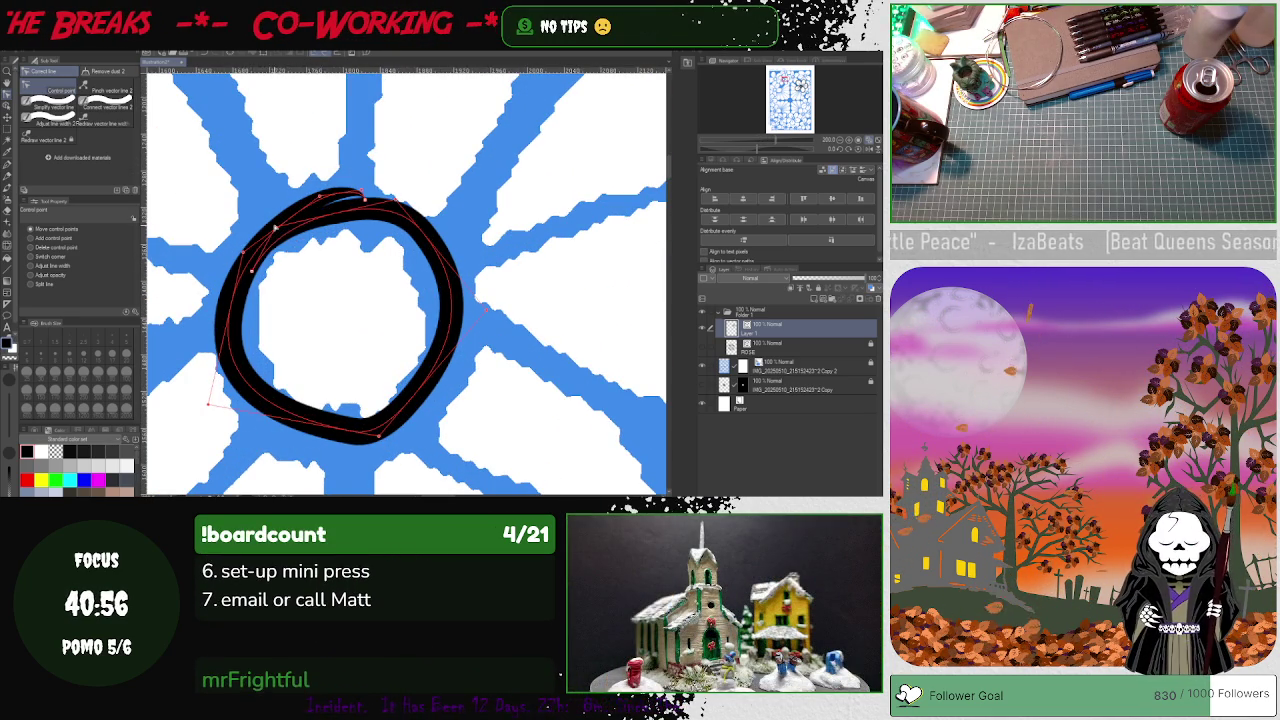
pyautogui.moveTo(384, 417); pyautogui.dragTo(397, 468)
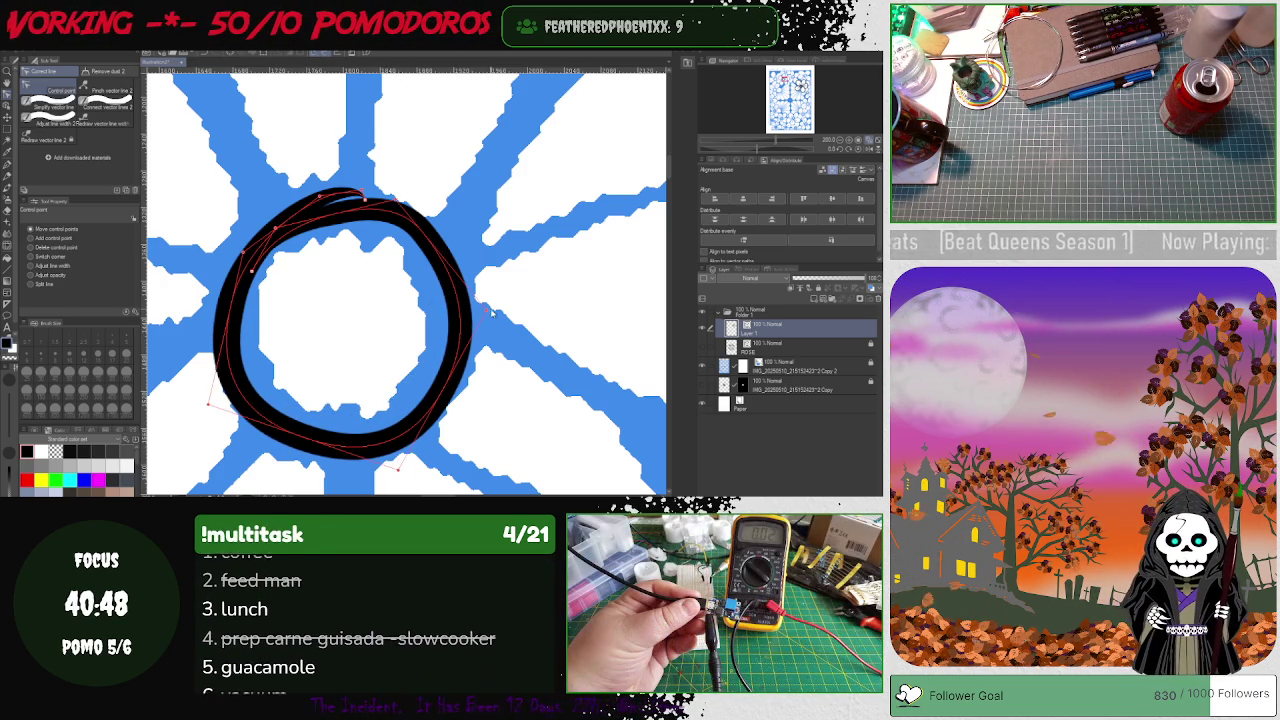
pyautogui.moveTo(490, 310); pyautogui.dragTo(482, 284)
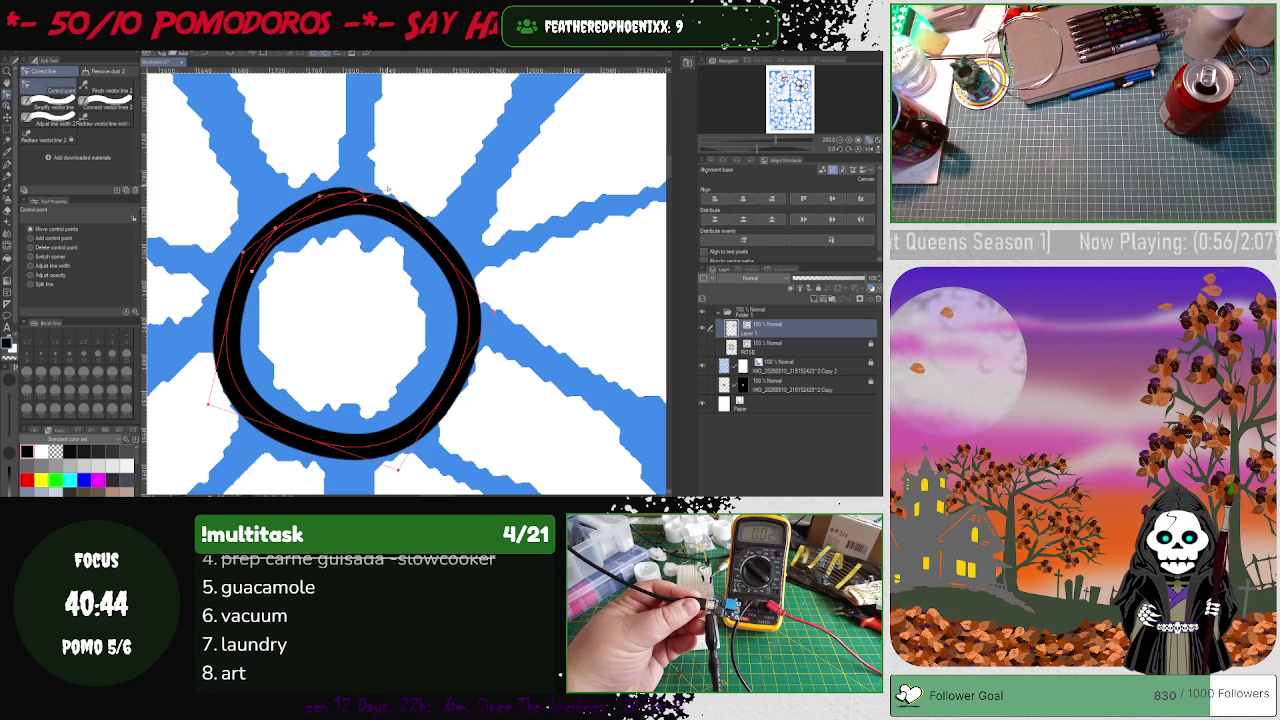
pyautogui.moveTo(245, 262)
pyautogui.mouseDown()
pyautogui.moveTo(228, 241)
pyautogui.moveTo(200, 381)
pyautogui.moveTo(210, 388)
pyautogui.mouseUp()
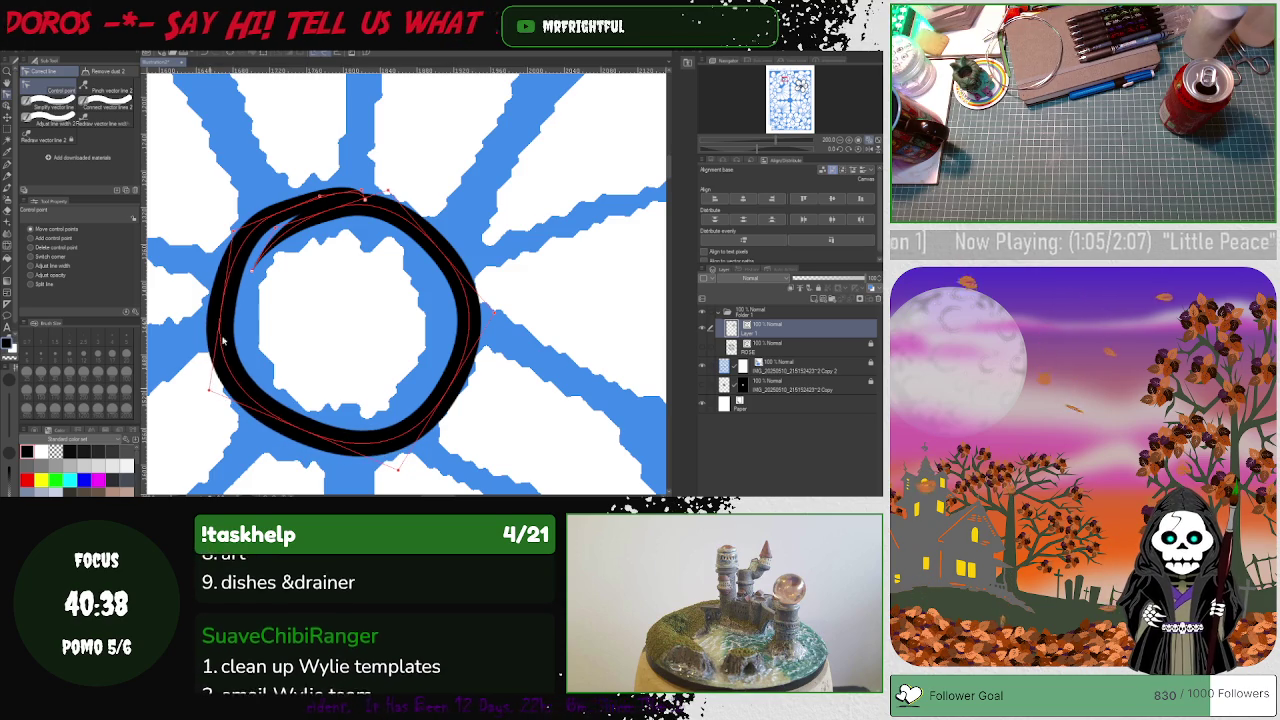
pyautogui.moveTo(320, 195); pyautogui.dragTo(393, 207)
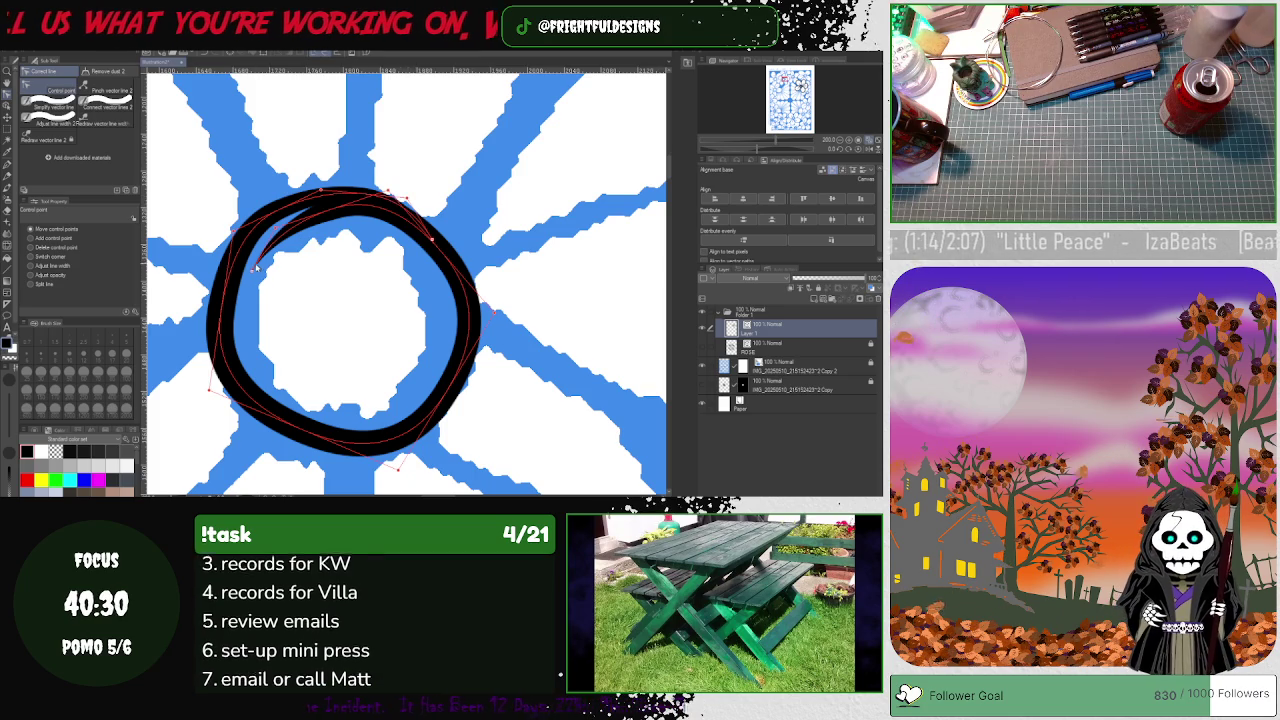
pyautogui.moveTo(250, 240); pyautogui.dragTo(265, 225)
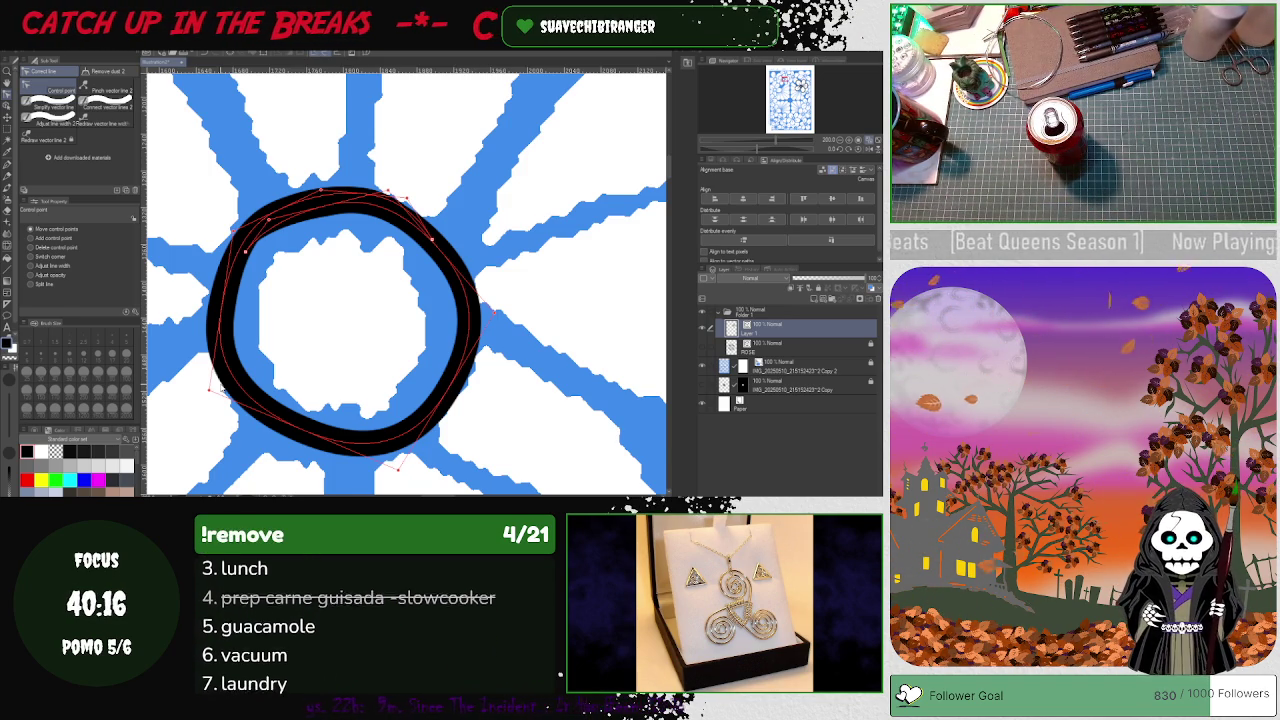
pyautogui.hotkey('ctrl', '-')
pyautogui.hotkey('ctrl', '-')
pyautogui.hotkey('ctrl', '-')
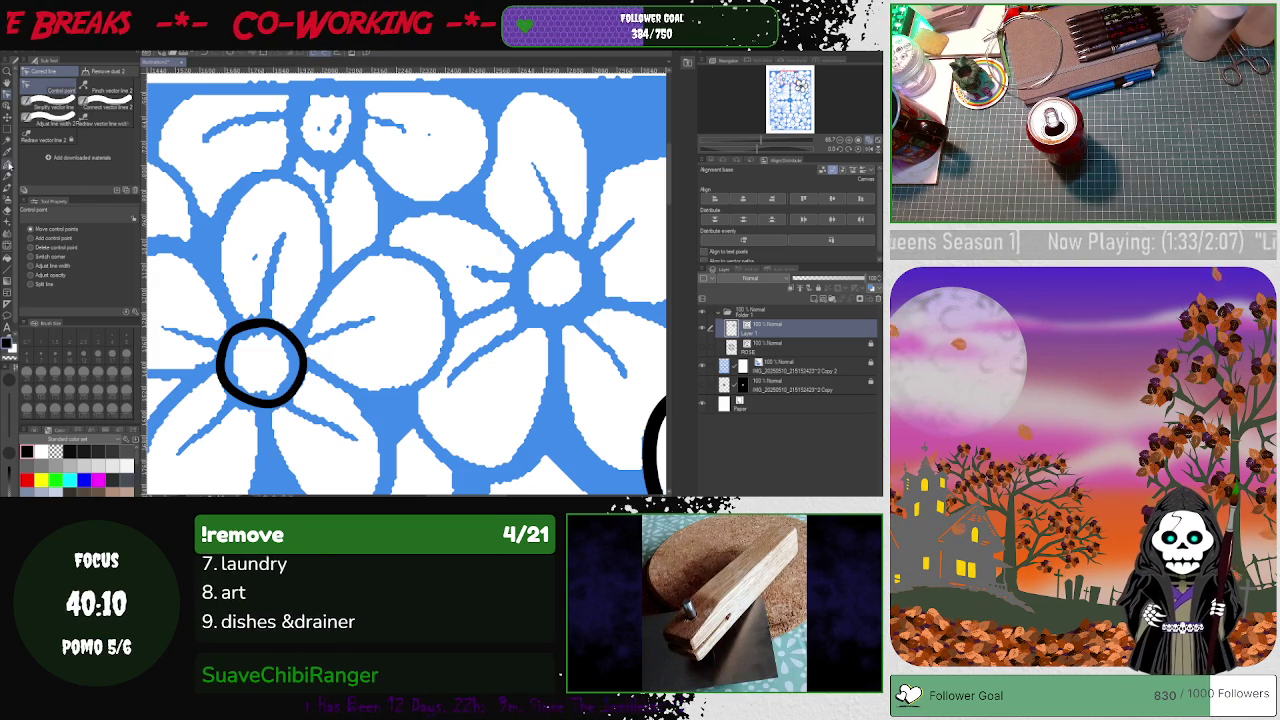
# - Draw a teardrop petal loop out from the centre circle and simplify its upper curve
pyautogui.press('p')
pyautogui.moveTo(268, 357)
pyautogui.mouseDown()
pyautogui.moveTo(295, 320)
pyautogui.moveTo(465, 285)
pyautogui.moveTo(400, 378)
pyautogui.moveTo(262, 362)
pyautogui.mouseUp()
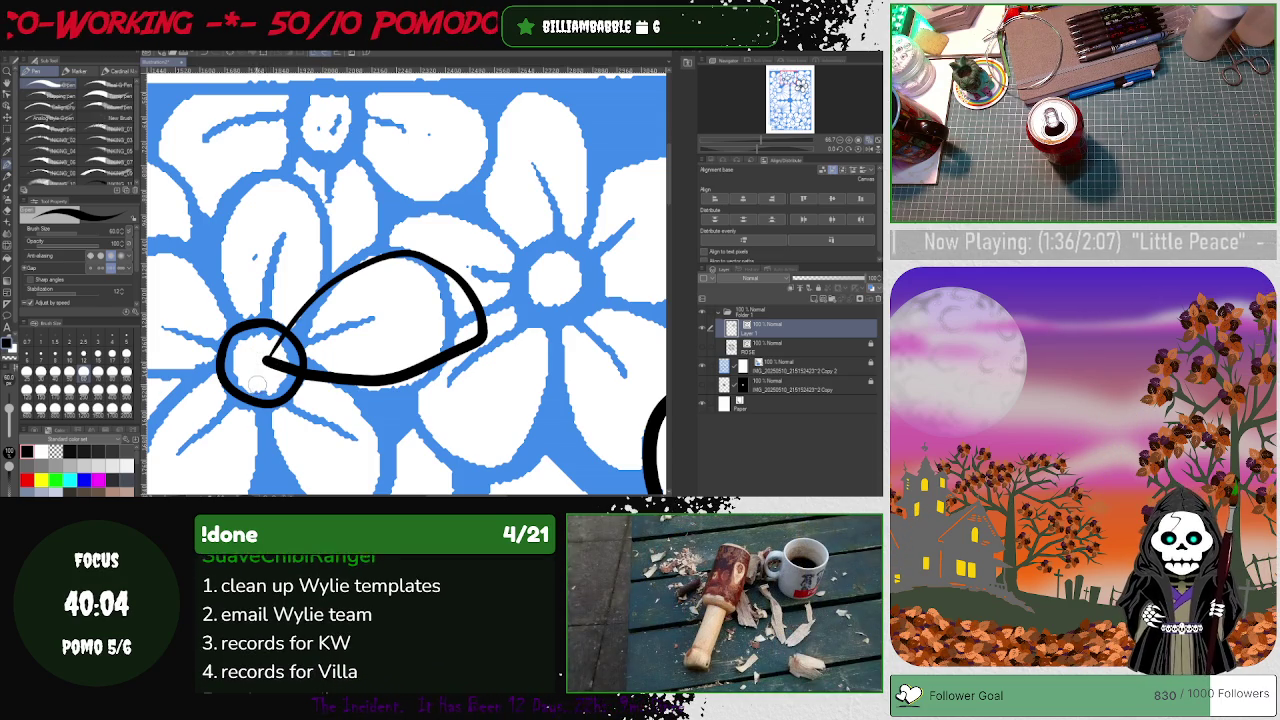
pyautogui.click(8, 97)
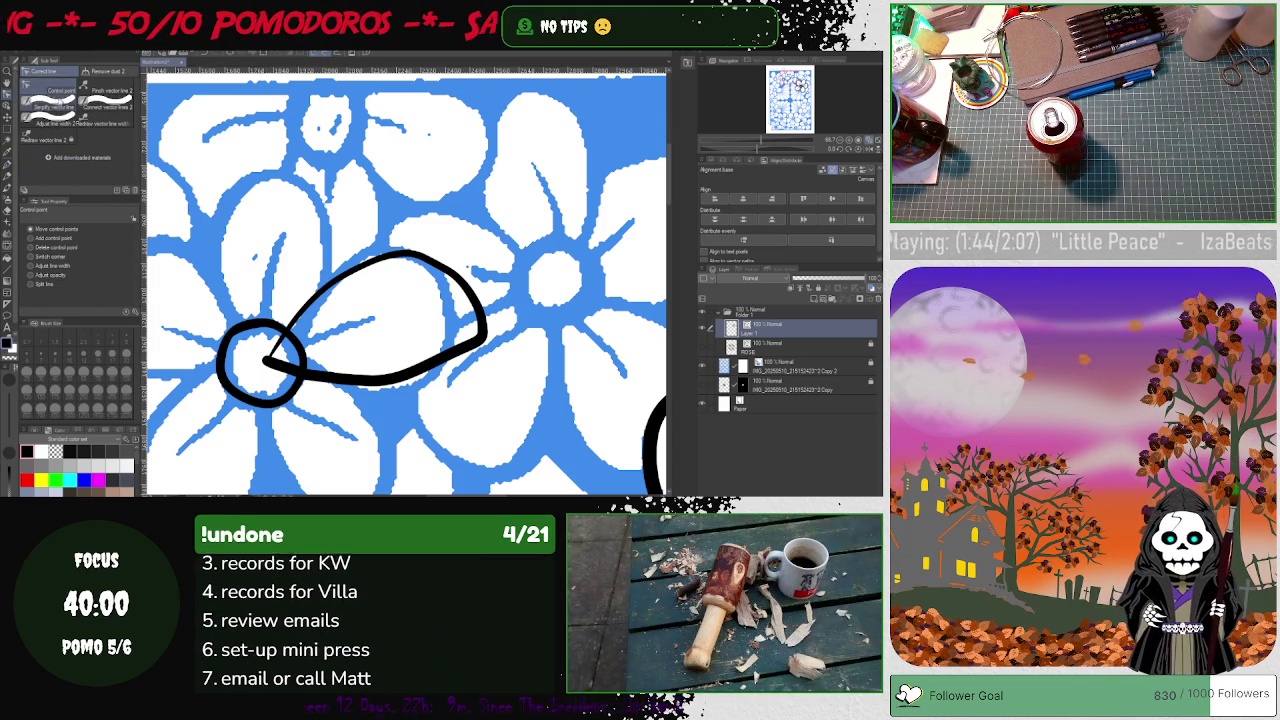
pyautogui.click(50, 107)
pyautogui.moveTo(266, 364)
pyautogui.mouseDown()
pyautogui.moveTo(425, 258)
pyautogui.moveTo(460, 272)
pyautogui.moveTo(478, 345)
pyautogui.moveTo(400, 378)
pyautogui.moveTo(300, 390)
pyautogui.moveTo(250, 370)
pyautogui.moveTo(320, 378)
pyautogui.moveTo(440, 330)
pyautogui.moveTo(435, 290)
pyautogui.moveTo(355, 255)
pyautogui.moveTo(330, 260)
pyautogui.mouseUp()
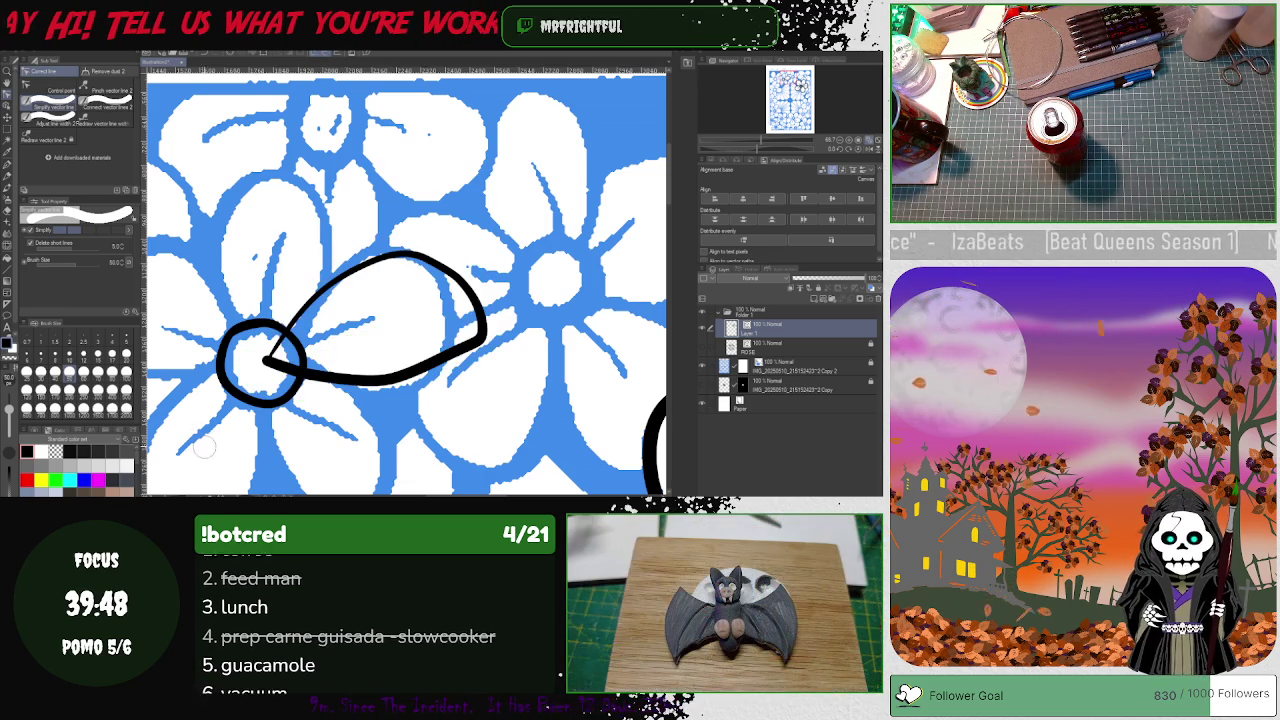
# - Slim the right side of the petal loop by adjusting its line width
pyautogui.click(50, 92)
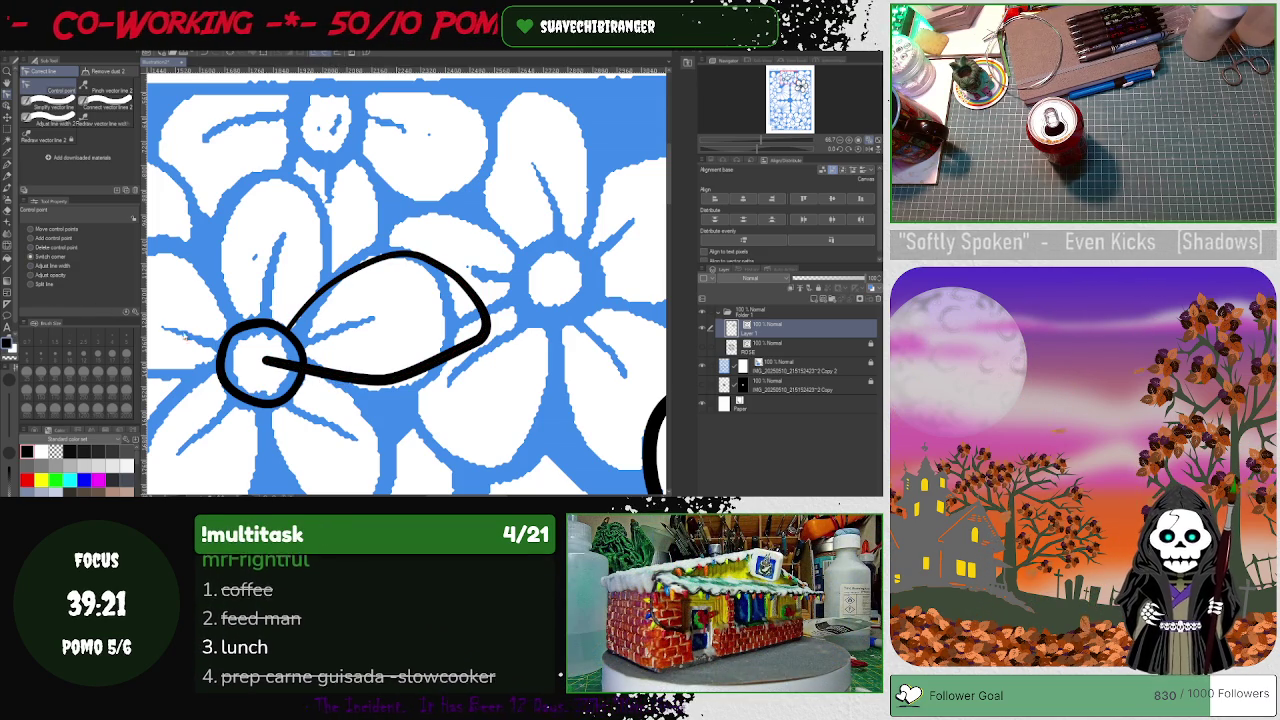
pyautogui.click(31, 266)
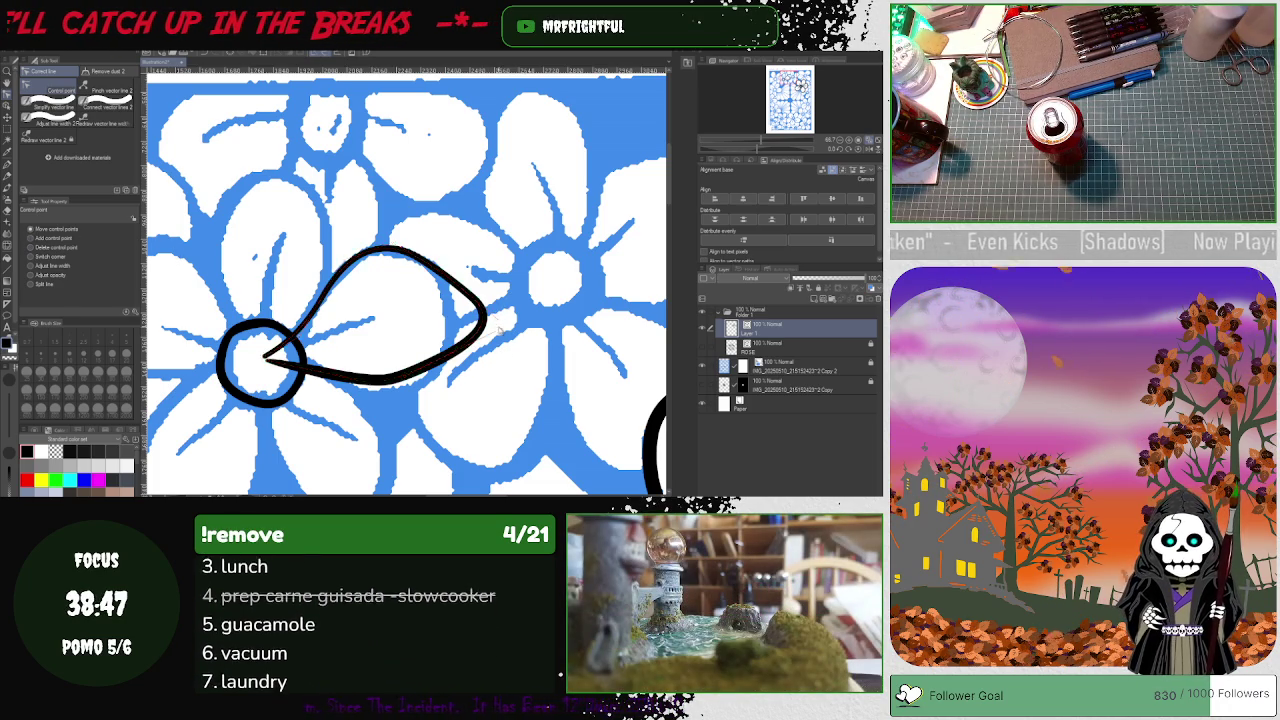
pyautogui.moveTo(487, 318); pyautogui.dragTo(452, 342)
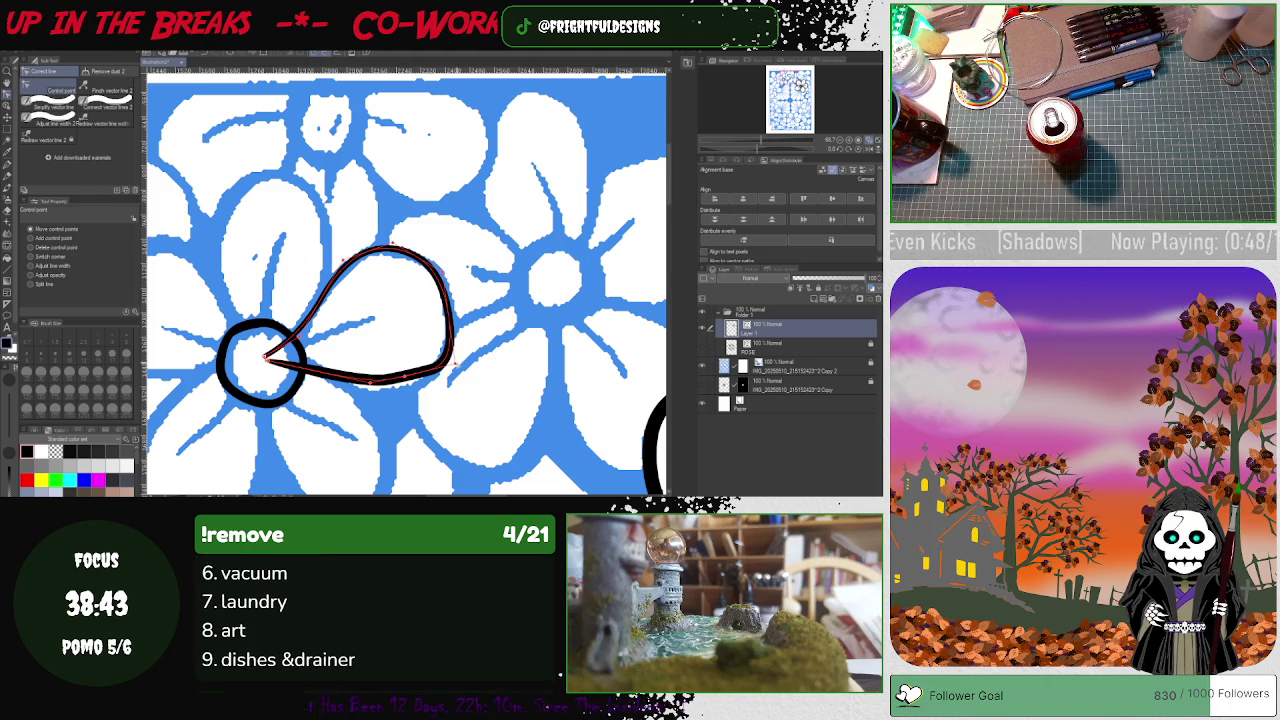
# - Widen the petal loop's bottom edge, then move and rotate the loop up-left beside the centre circle
pyautogui.moveTo(405, 378); pyautogui.dragTo(389, 404)
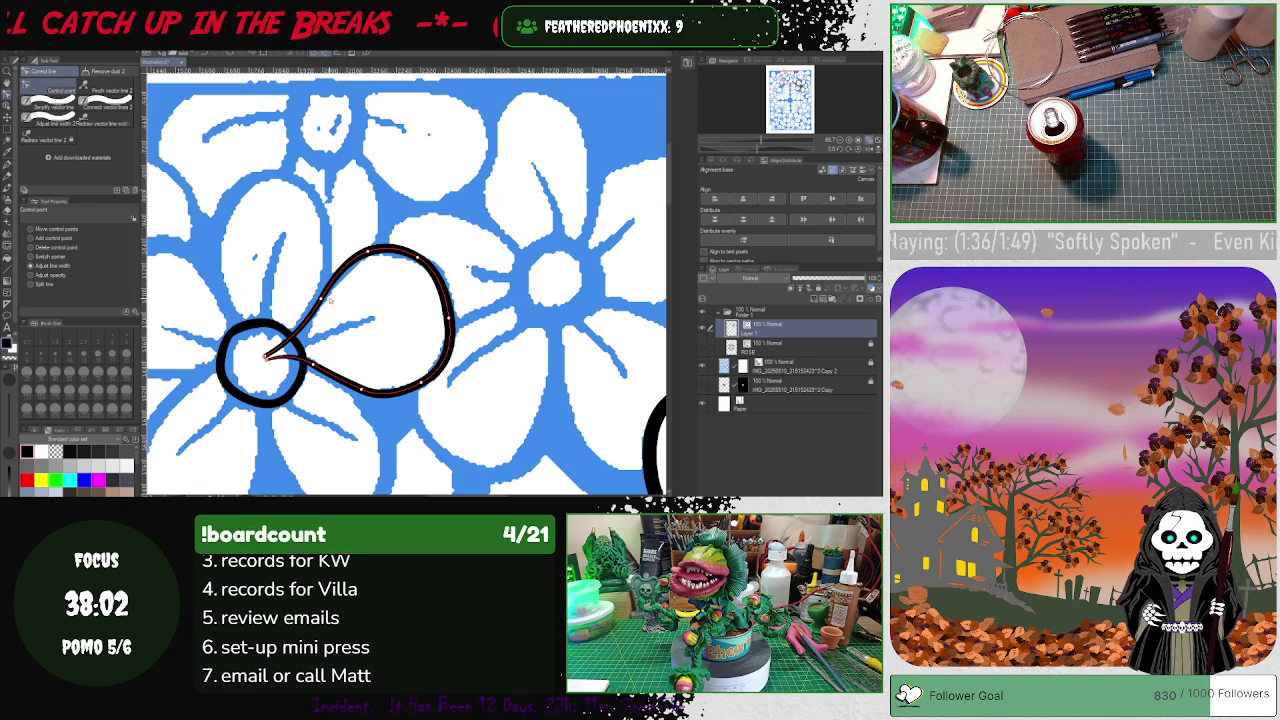
pyautogui.click(296, 398)
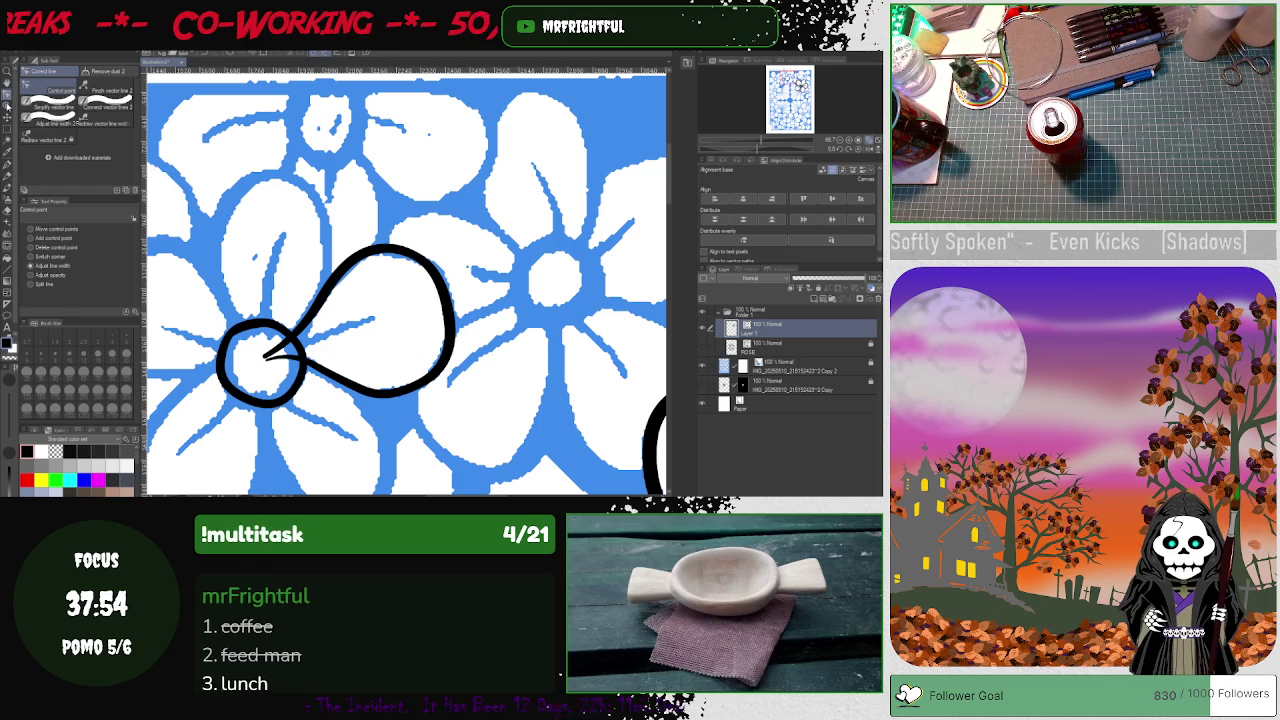
pyautogui.press('o')
pyautogui.click(357, 262)
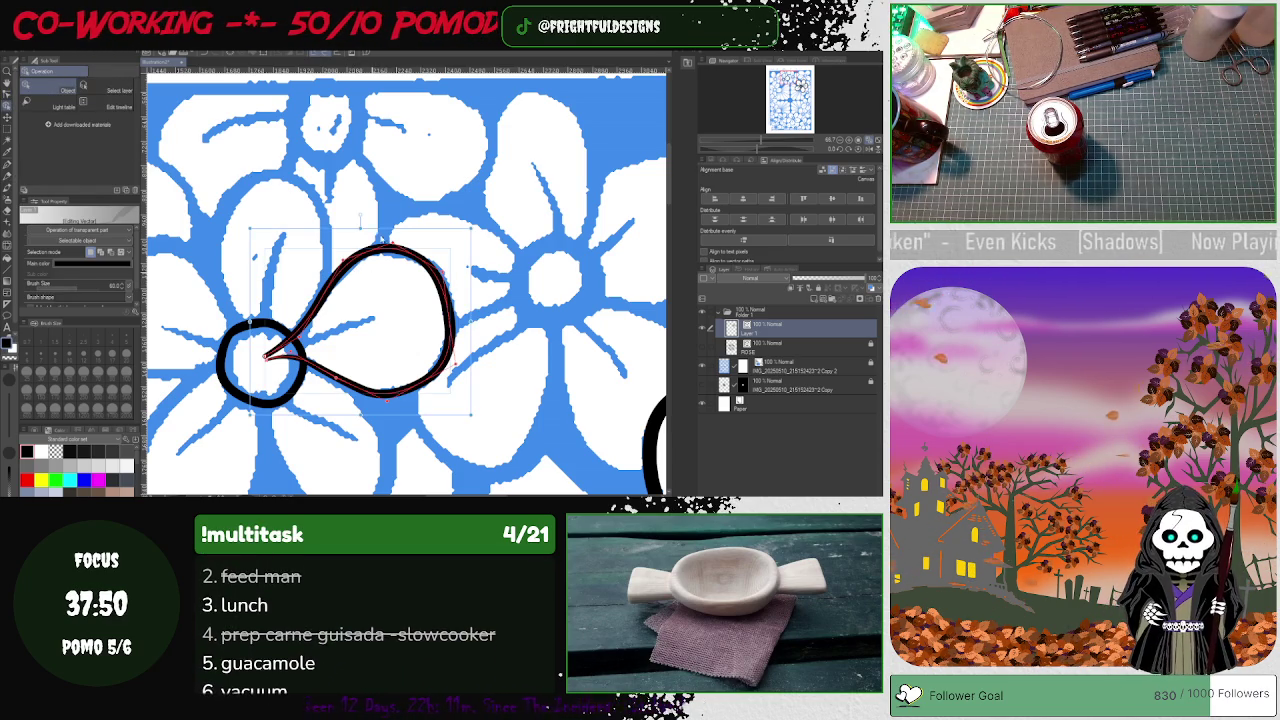
pyautogui.moveTo(374, 279)
pyautogui.mouseDown()
pyautogui.moveTo(323, 220)
pyautogui.moveTo(397, 188)
pyautogui.moveTo(237, 140)
pyautogui.mouseUp()
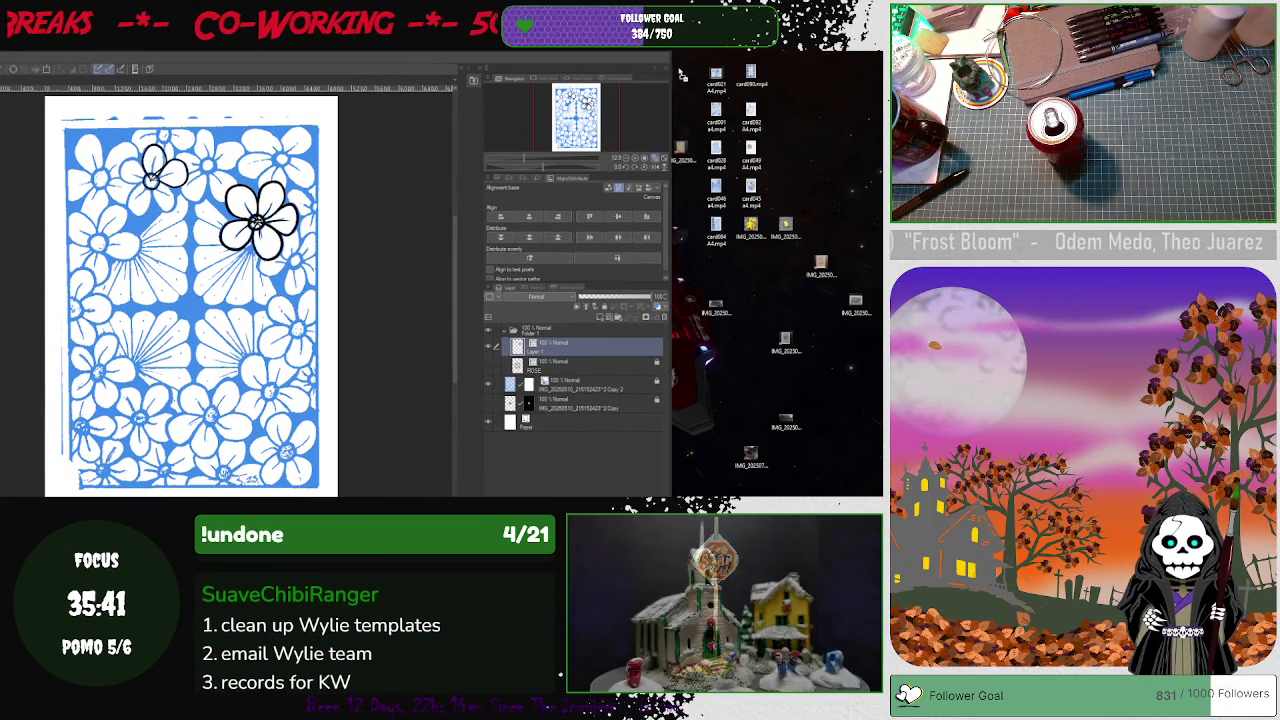
# - View the original hand-drawn card photo fitted to the window, then close it
pyautogui.hotkey('ctrl', 'Tab')
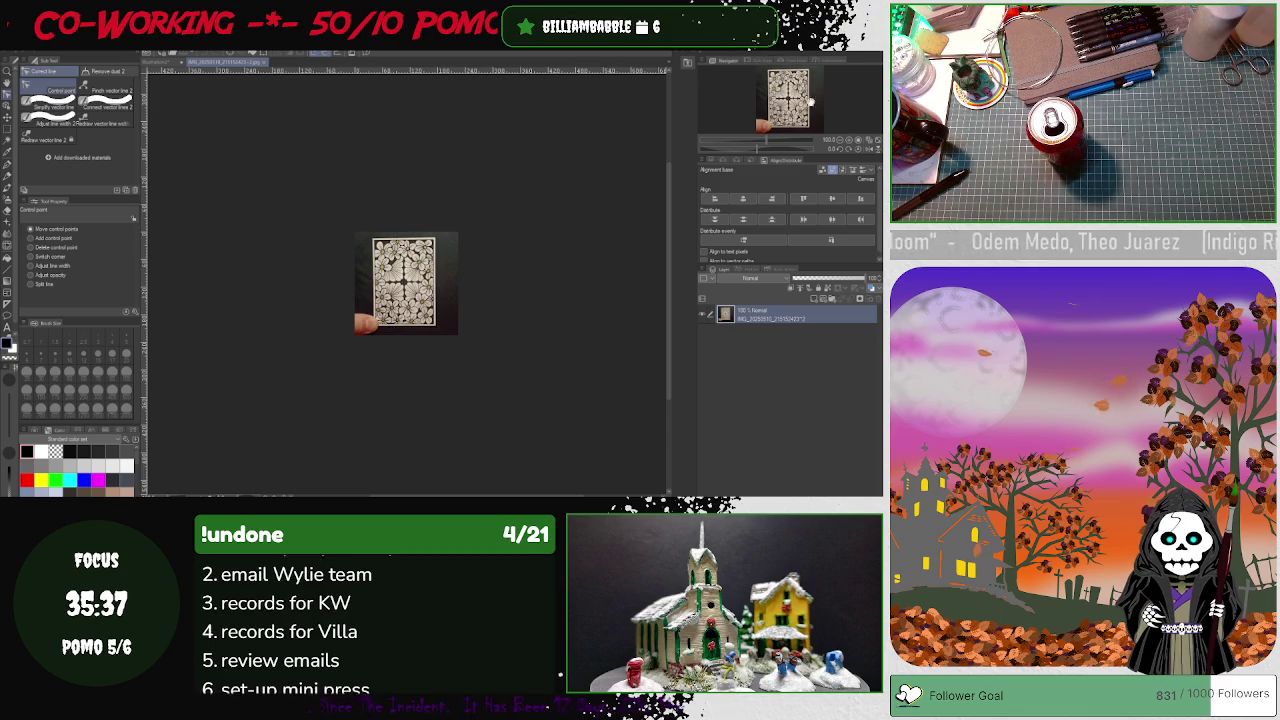
pyautogui.click(860, 145)
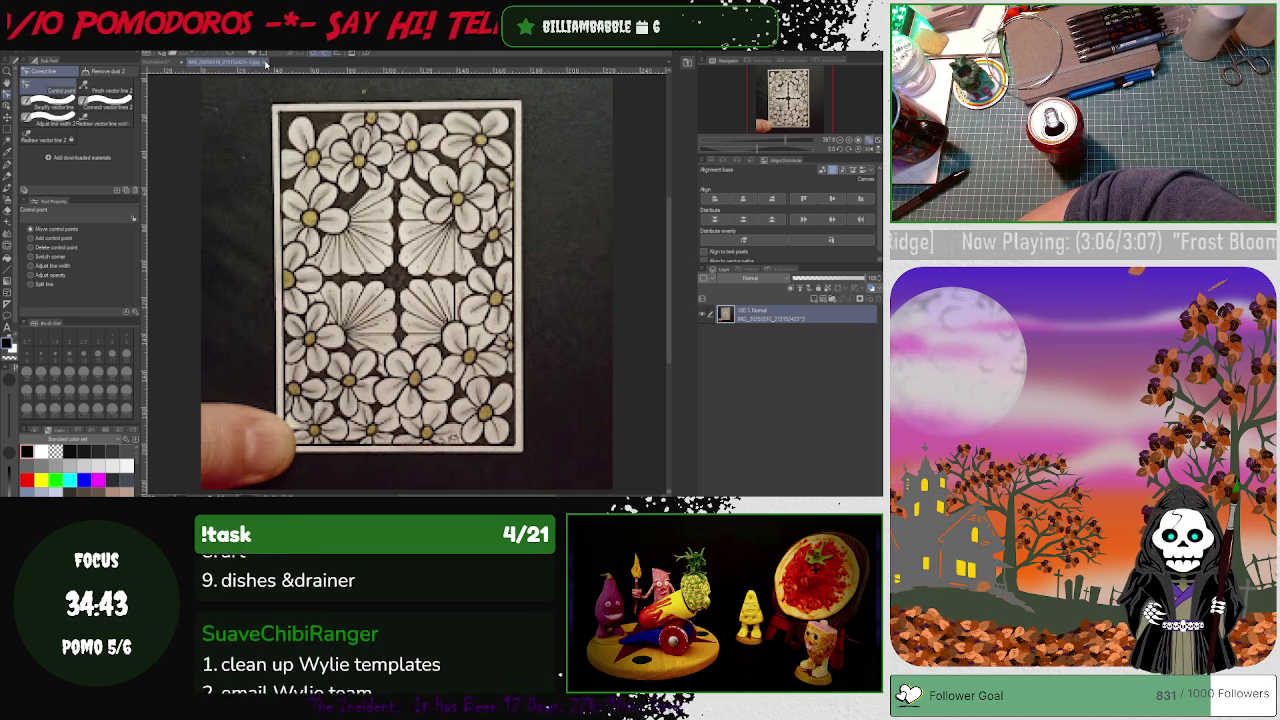
pyautogui.click(264, 64)
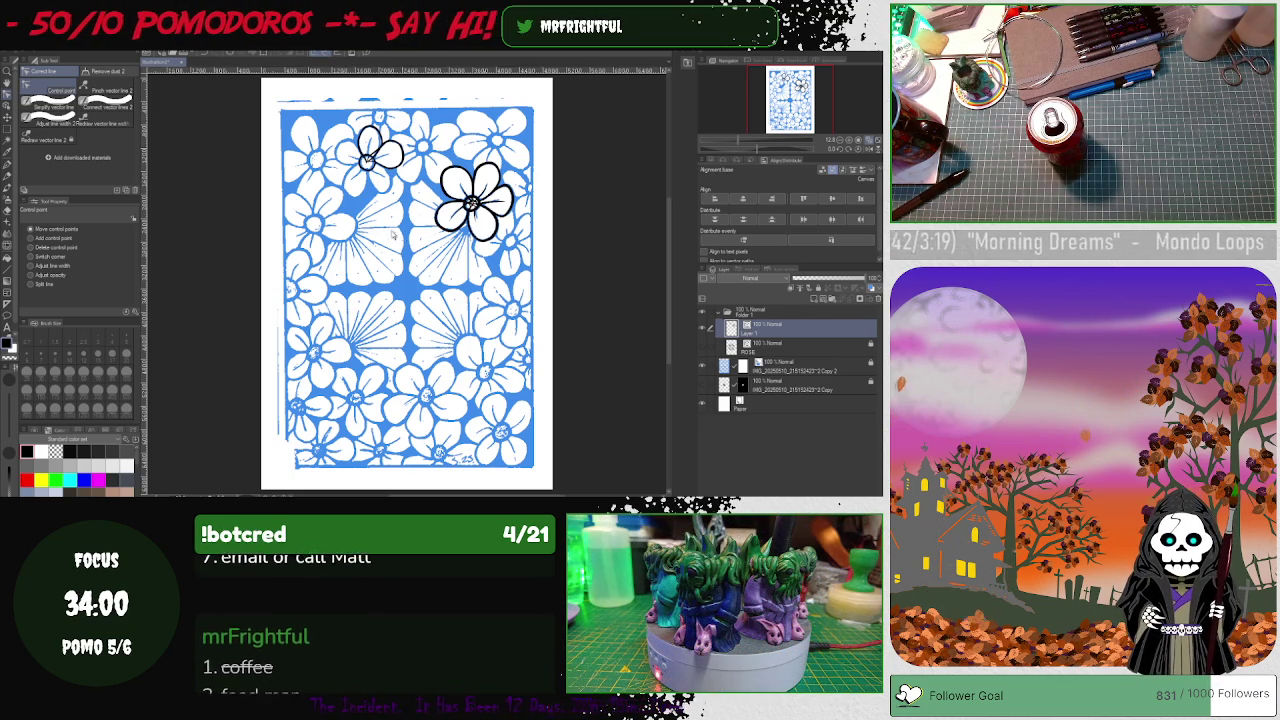
# - Zoom in on the two traced black flowers near the top of the page
pyautogui.scroll(1, 392, 190)
pyautogui.scroll(1, 392, 185)
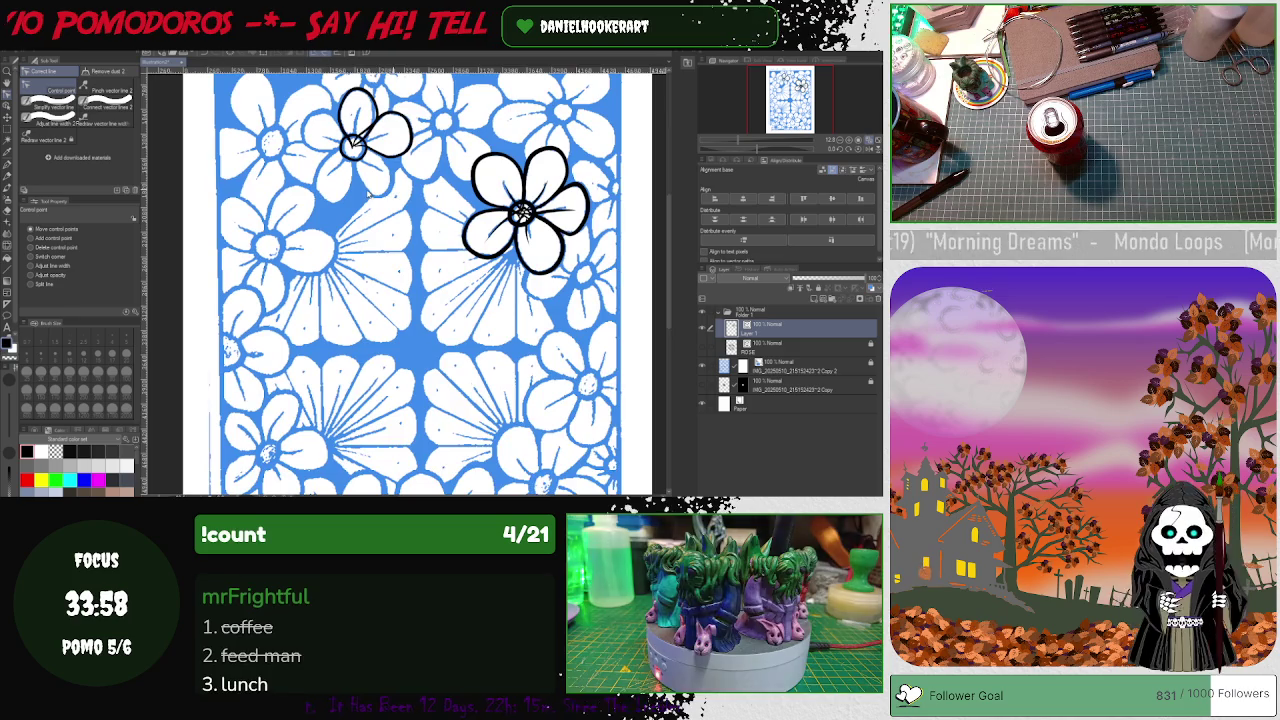
pyautogui.scroll(1, 372, 190)
pyautogui.scroll(1, 370, 191)
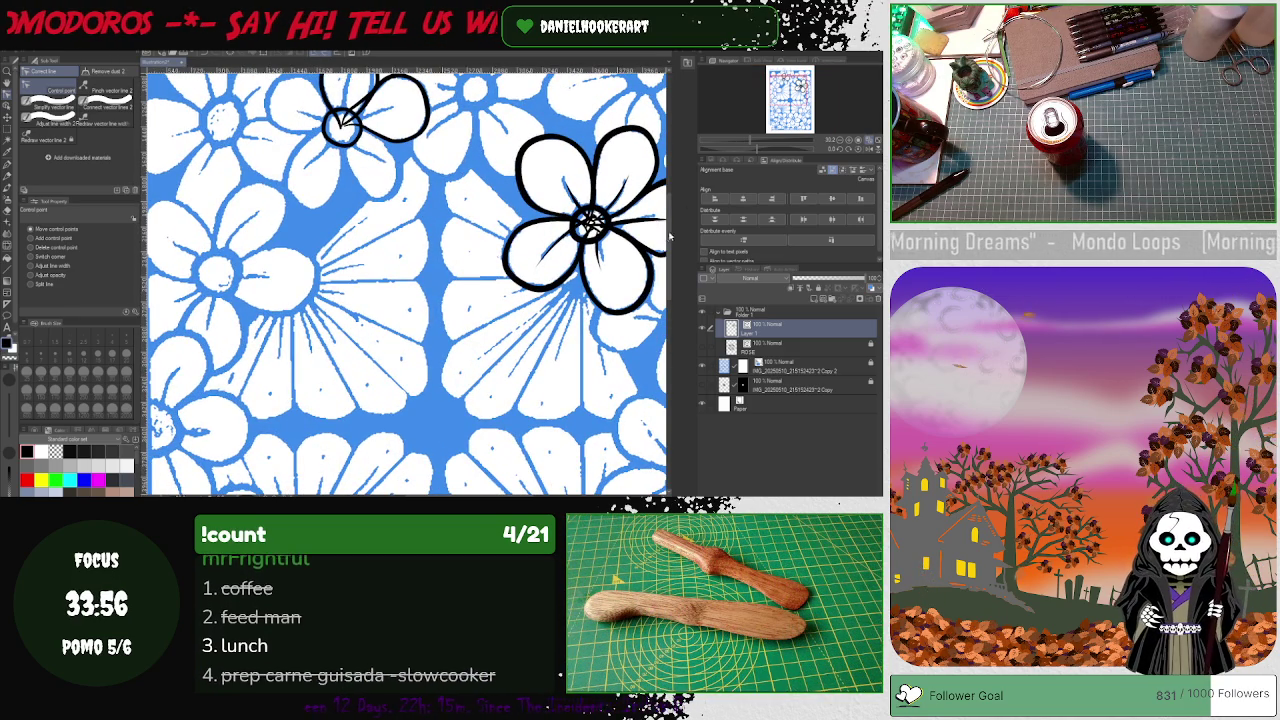
pyautogui.scroll(3, 665, 237)
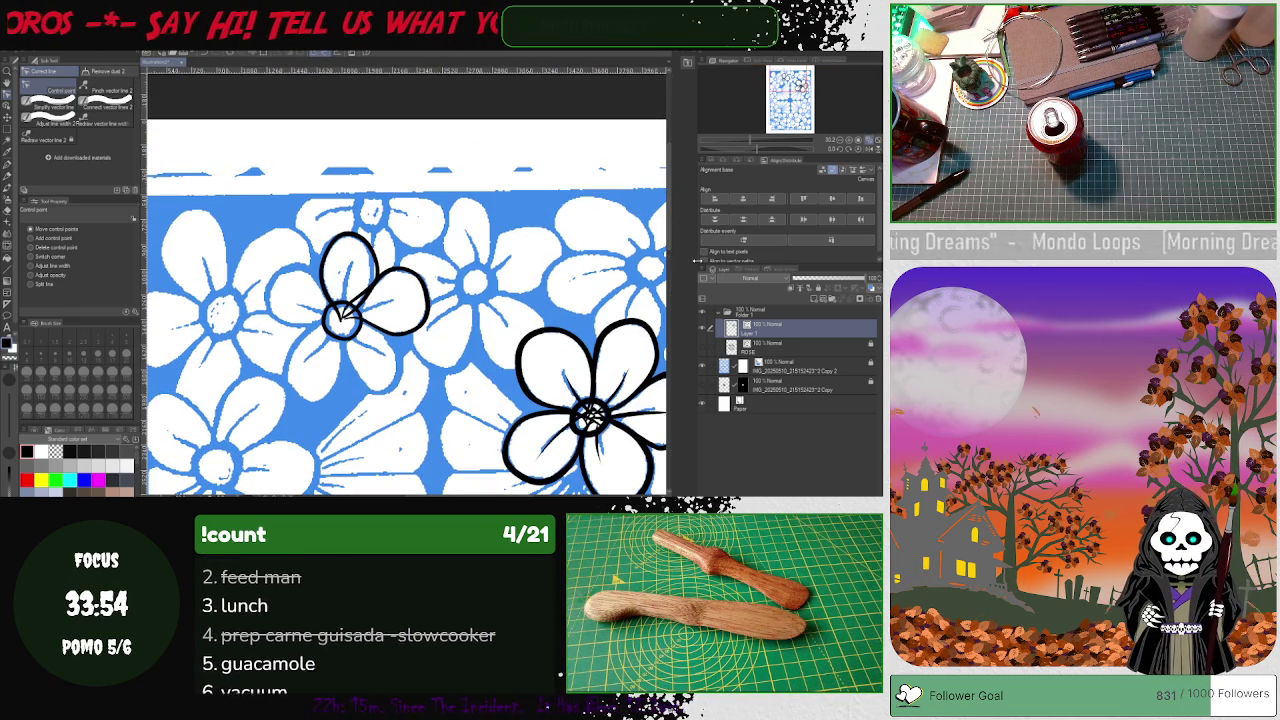
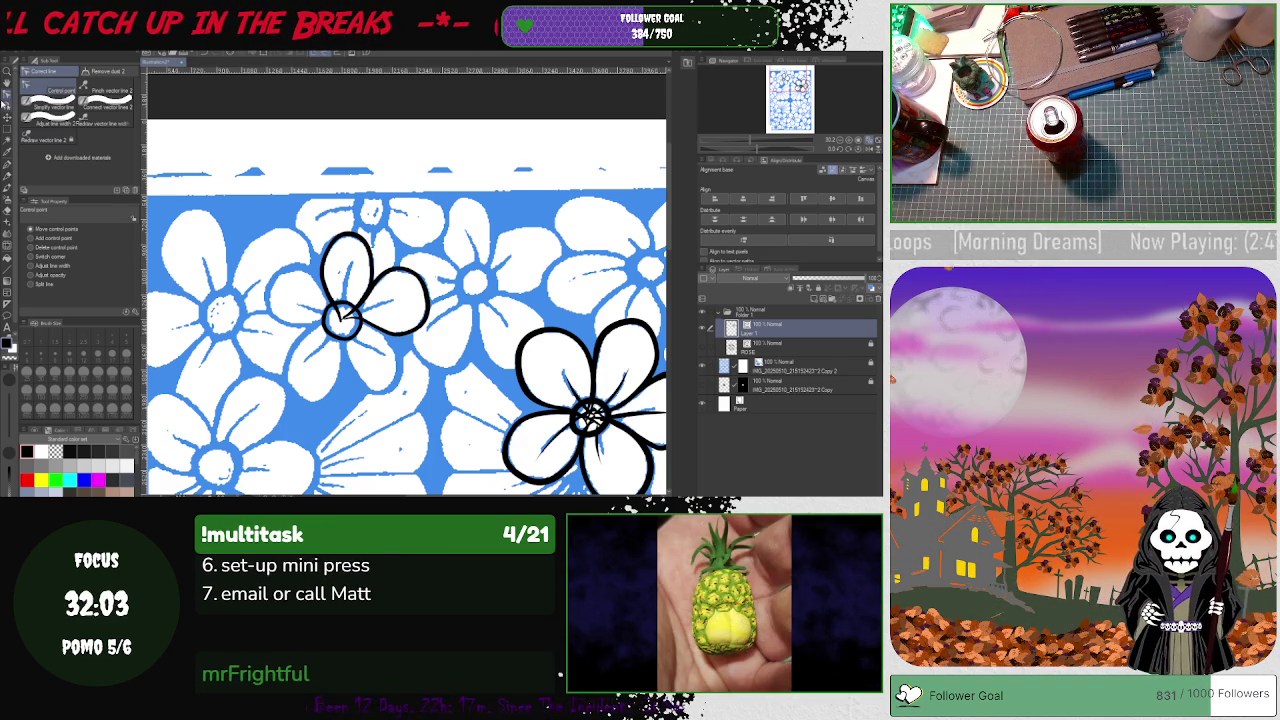
# - Duplicate the upper petal outline, rotate the copy below the flower centre, and nudge it into place
pyautogui.click(6, 106)
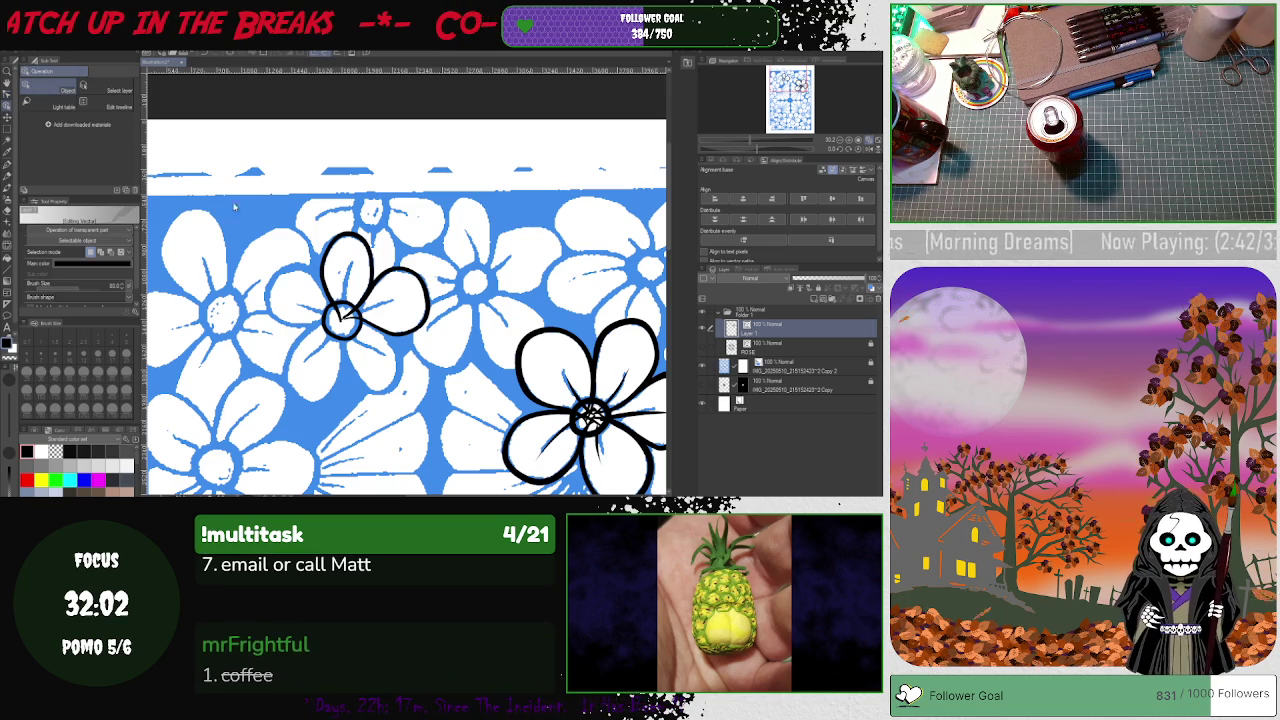
pyautogui.click(345, 236)
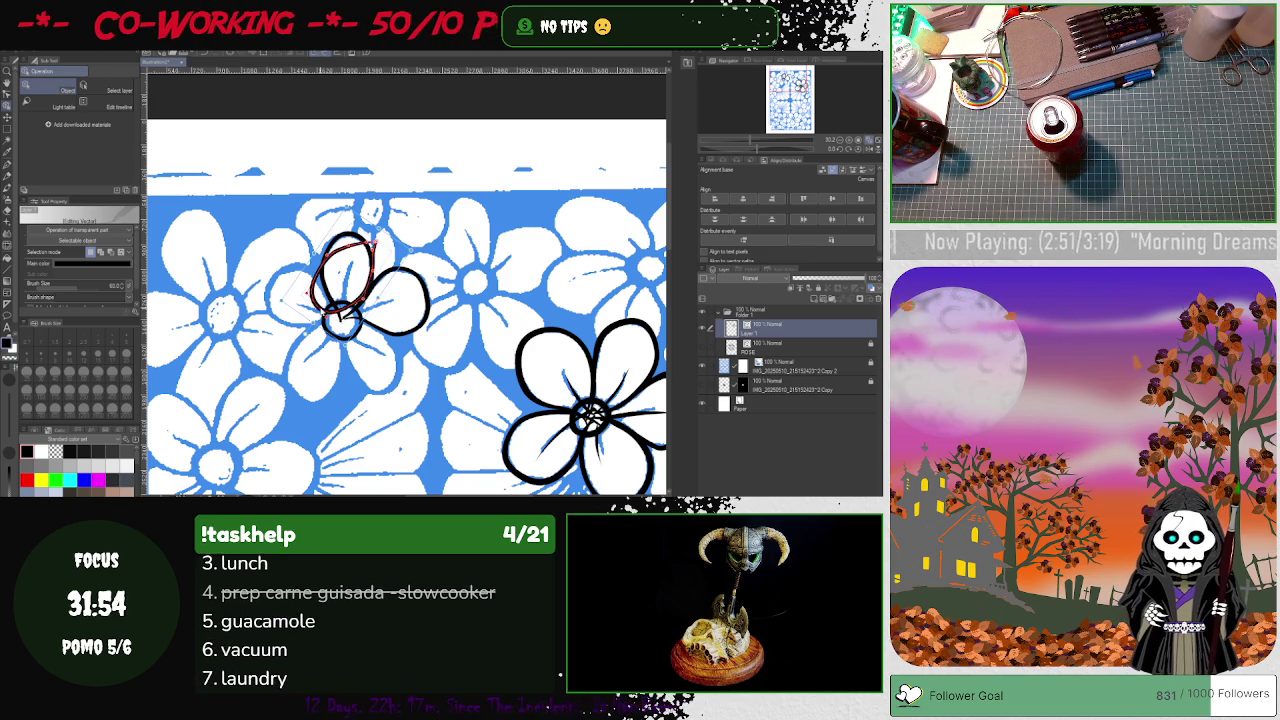
pyautogui.moveTo(350, 250)
pyautogui.mouseDown()
pyautogui.moveTo(304, 413)
pyautogui.moveTo(296, 398)
pyautogui.mouseUp()
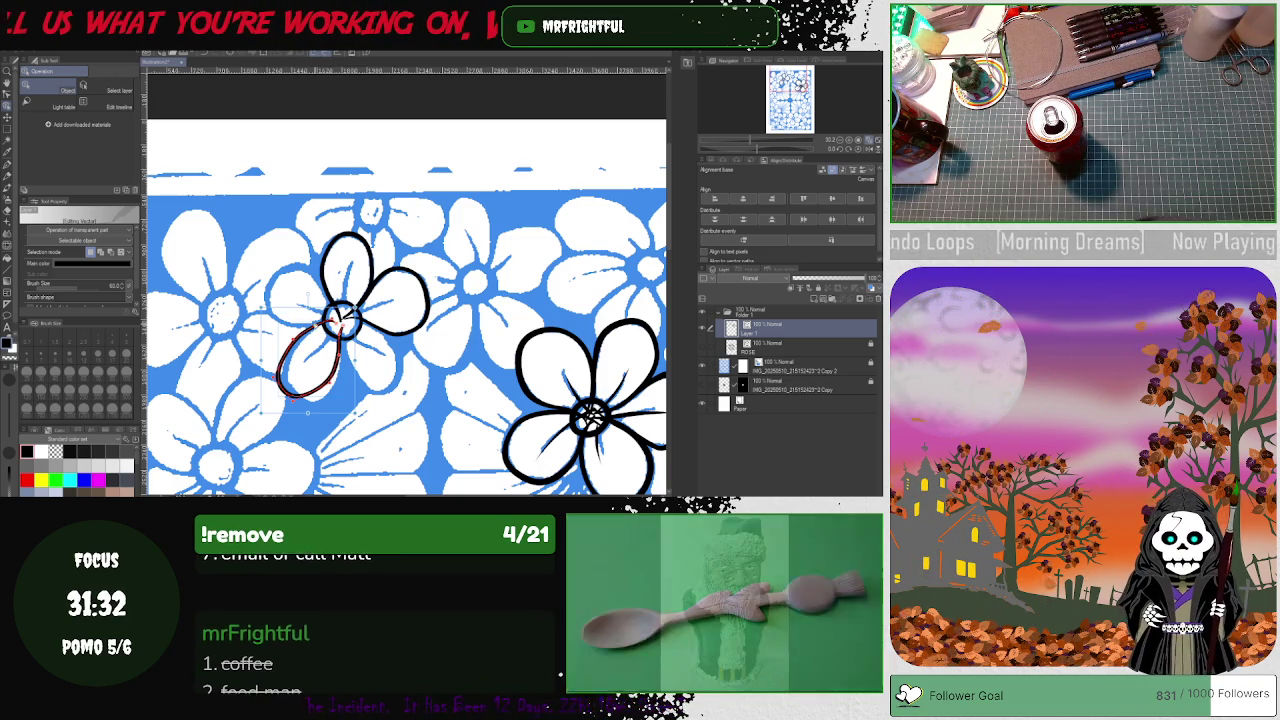
pyautogui.hotkey('ctrl', 'z')
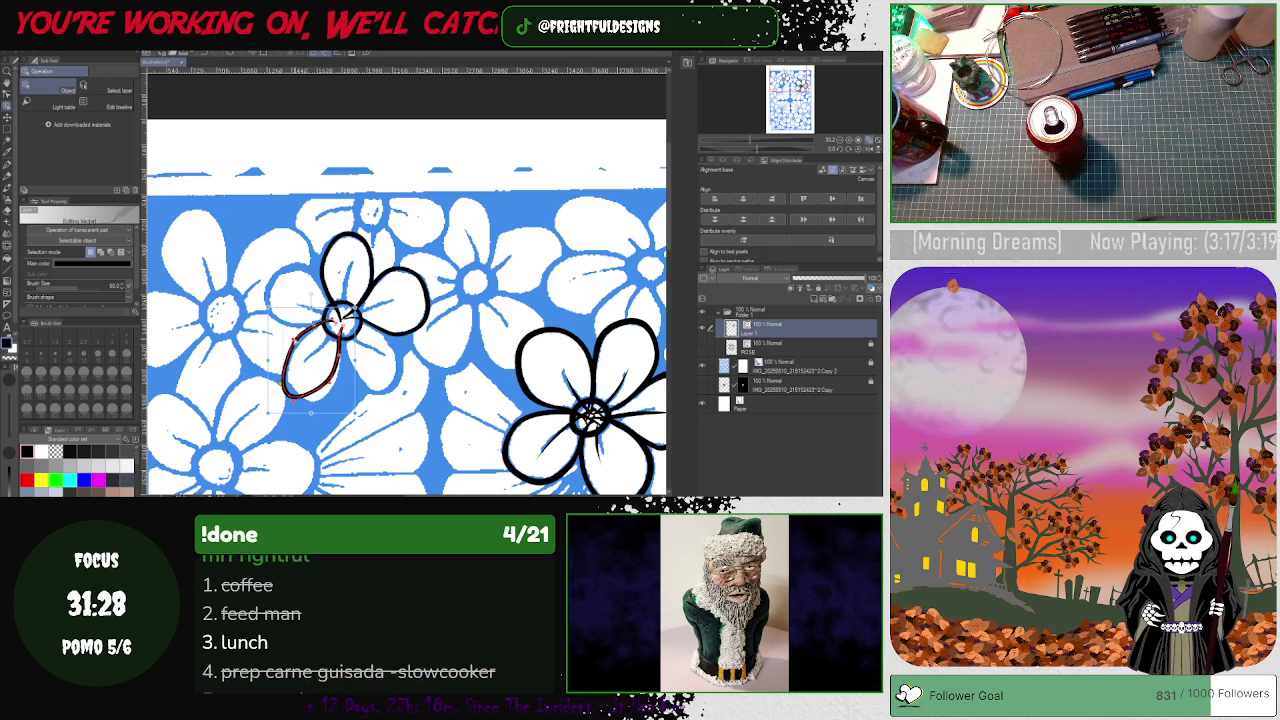
pyautogui.hotkey('ctrl', 'z')
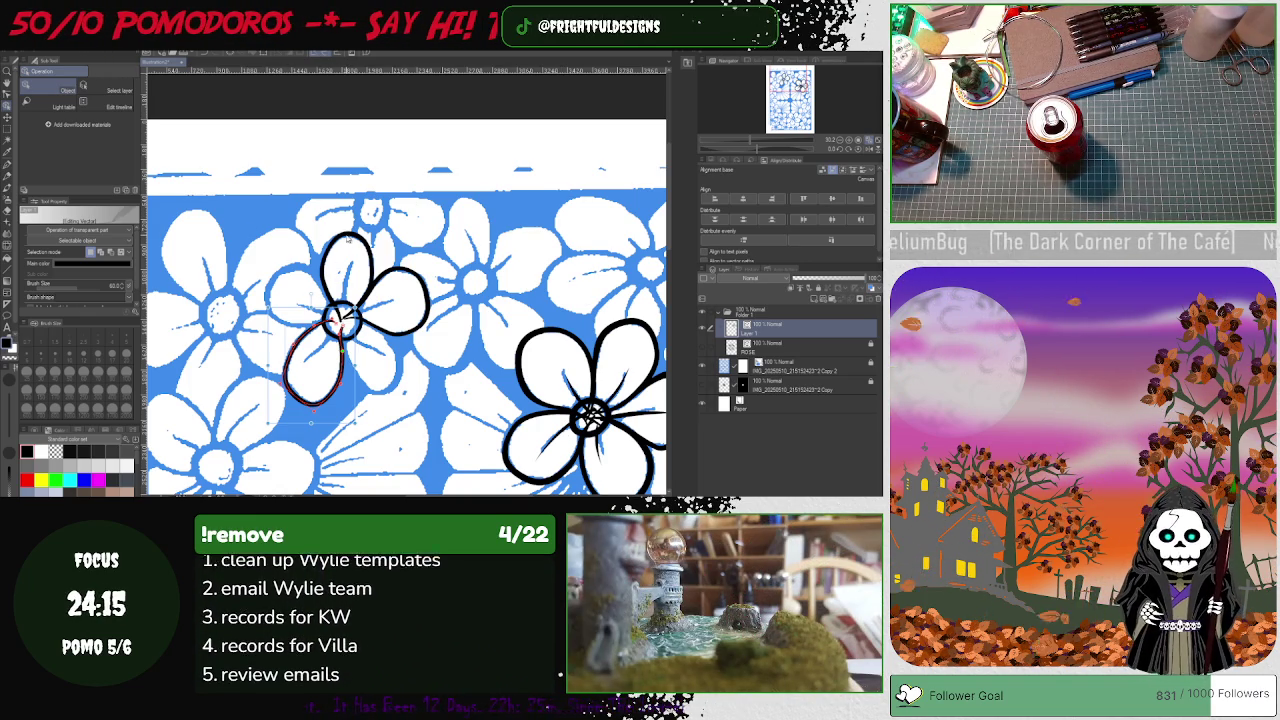
# - Move the top petal copy to the left of the centre and rotate it to lie horizontally
pyautogui.click(352, 237)
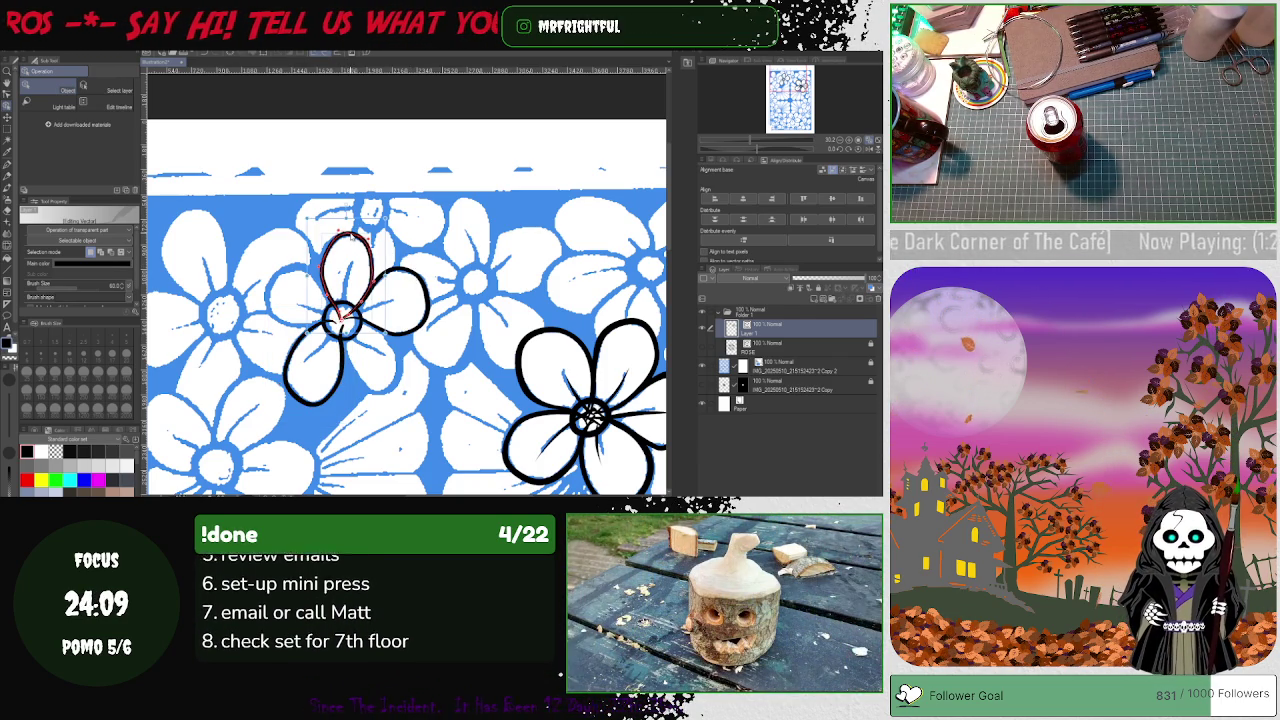
pyautogui.moveTo(352, 236); pyautogui.dragTo(291, 271)
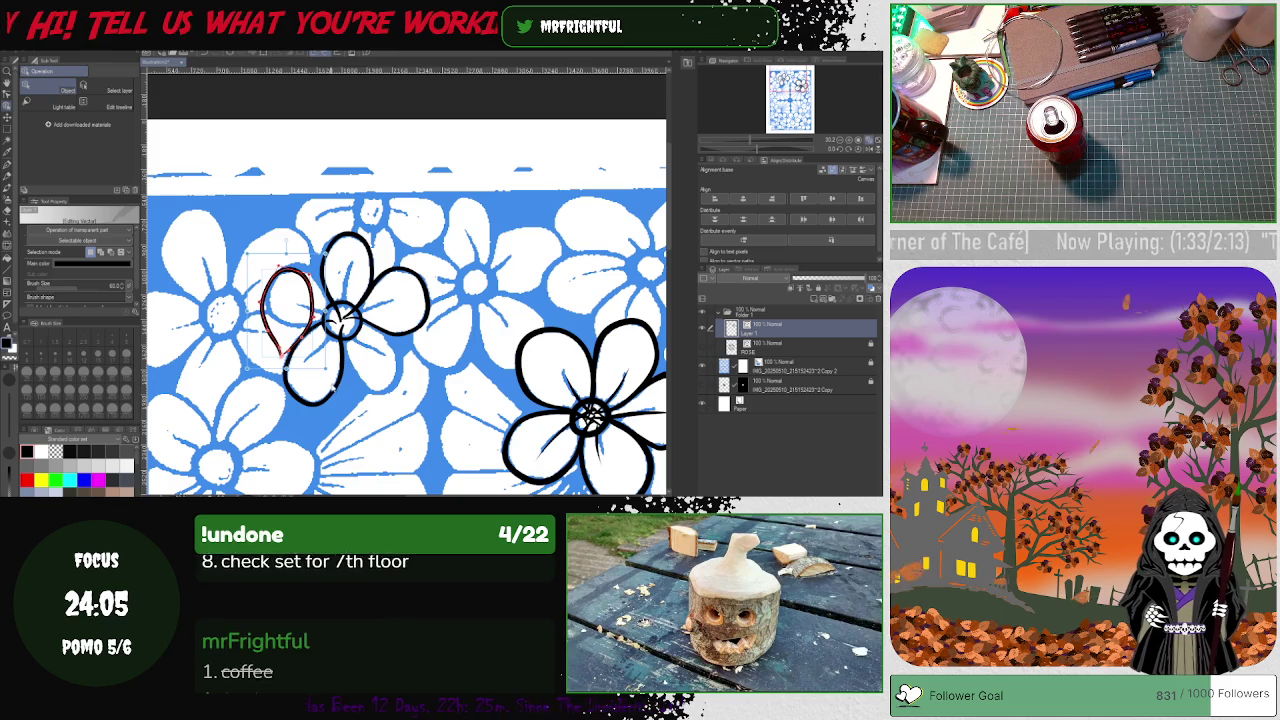
pyautogui.moveTo(326, 371); pyautogui.dragTo(349, 272)
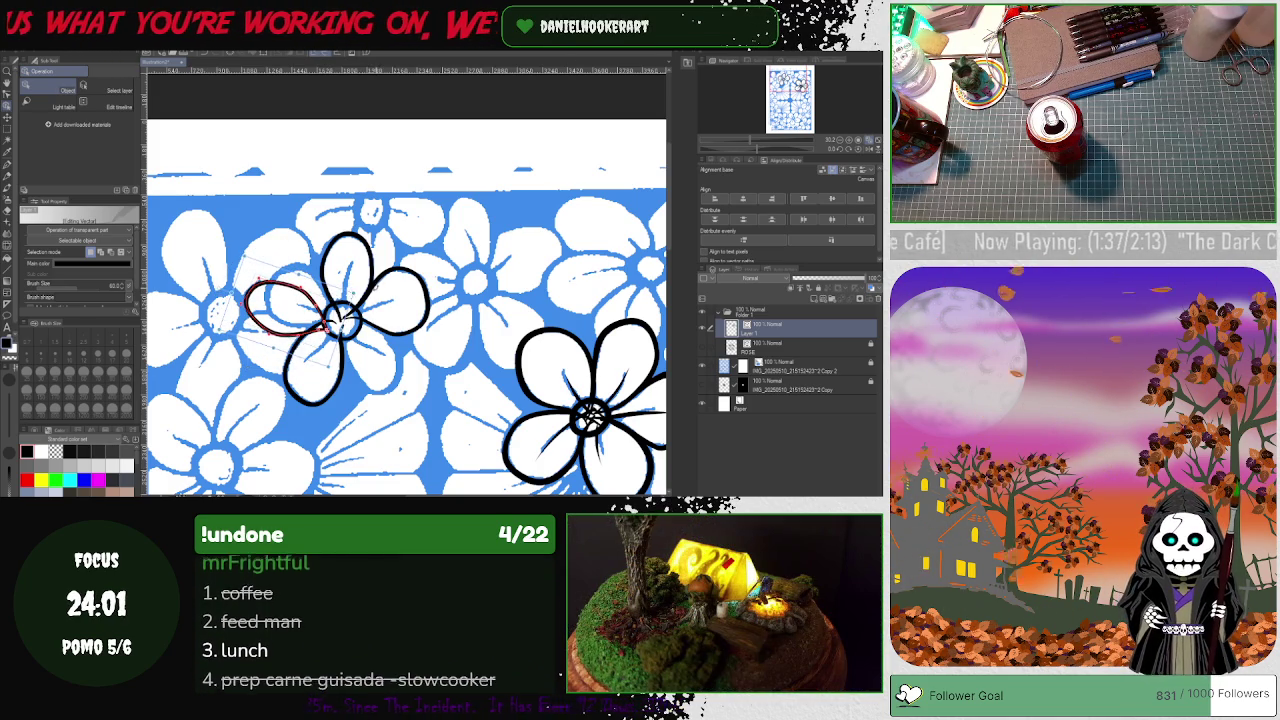
pyautogui.moveTo(336, 322); pyautogui.dragTo(340, 322)
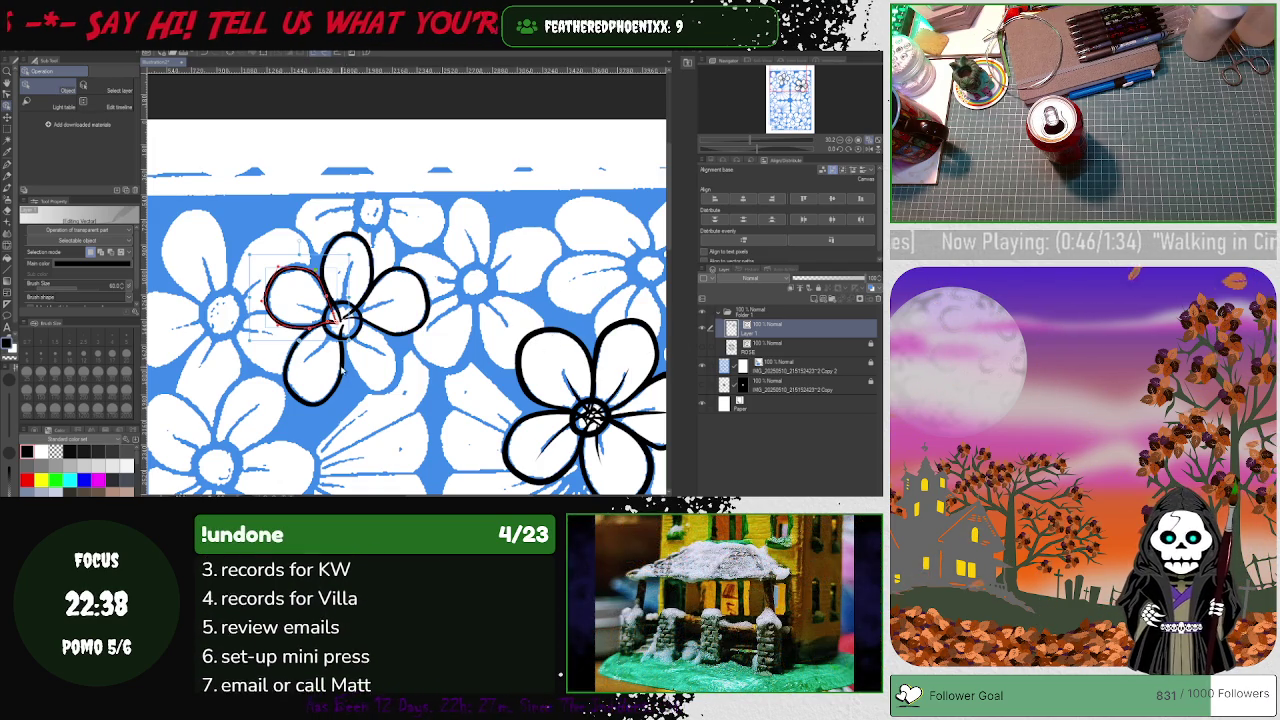
# - Tilt the left petal outline so it meets the flower centre
pyautogui.click(305, 282)
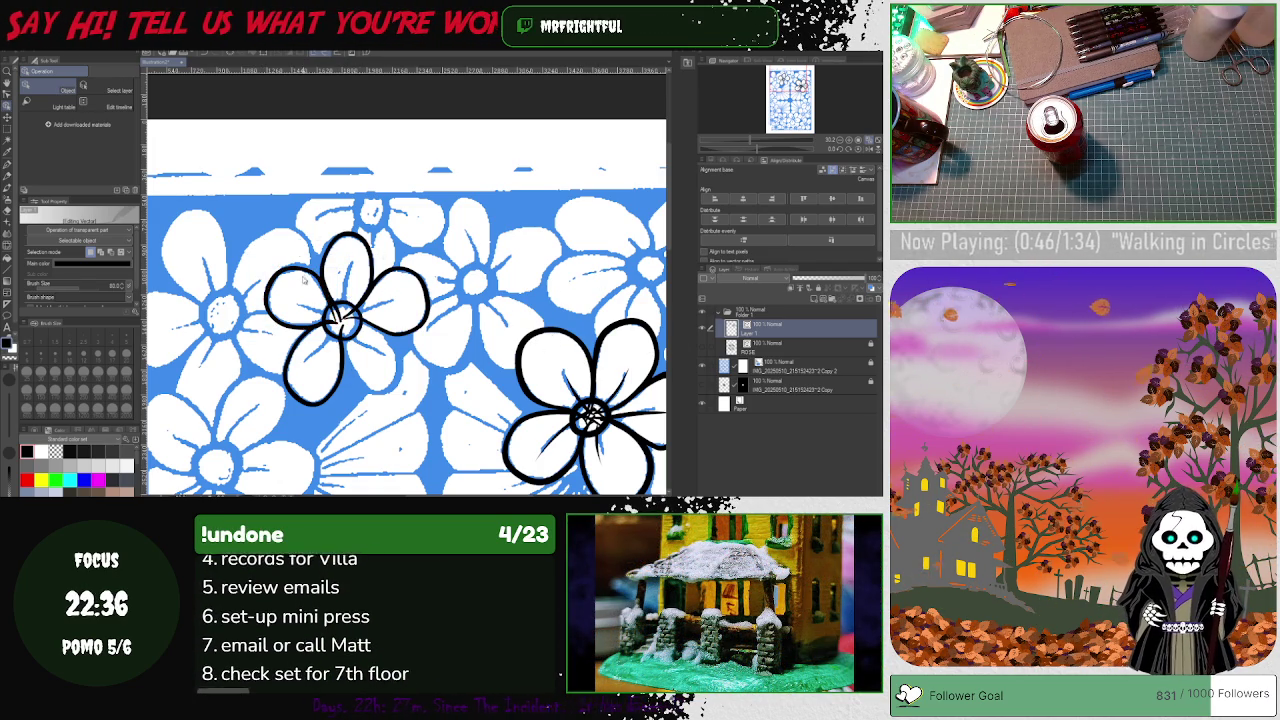
pyautogui.click(297, 272)
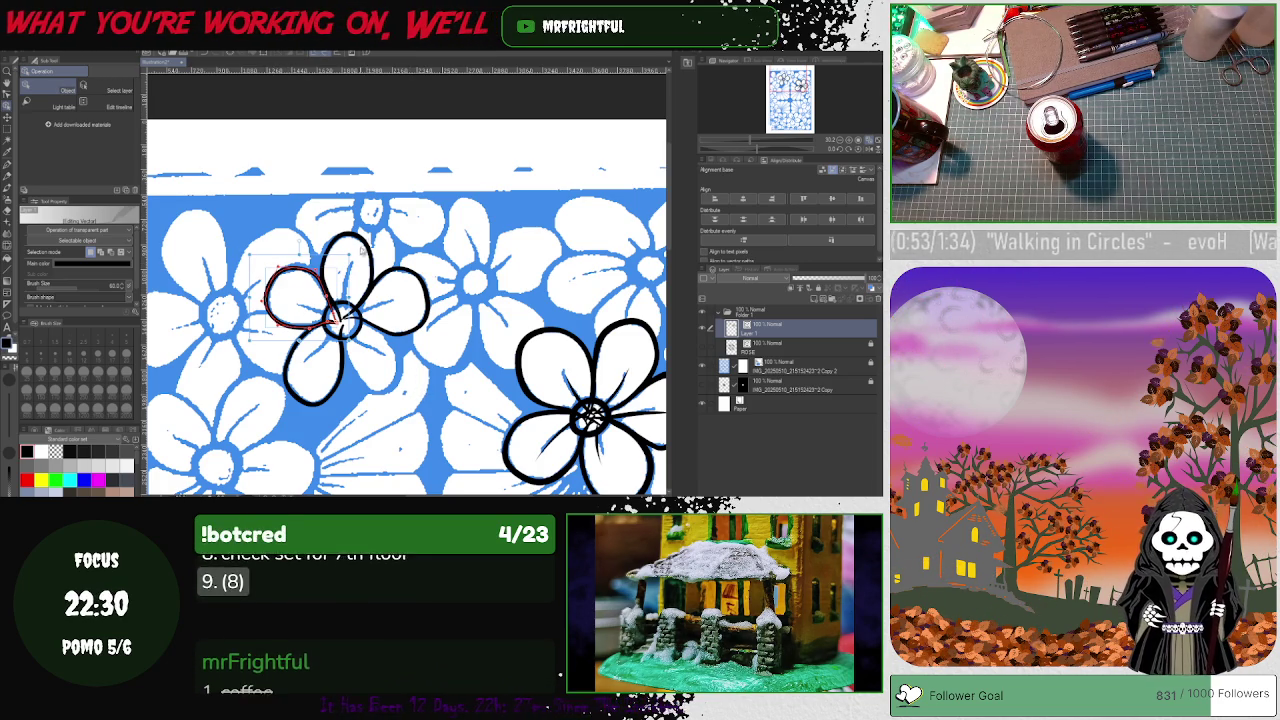
pyautogui.moveTo(340, 320); pyautogui.dragTo(337, 390)
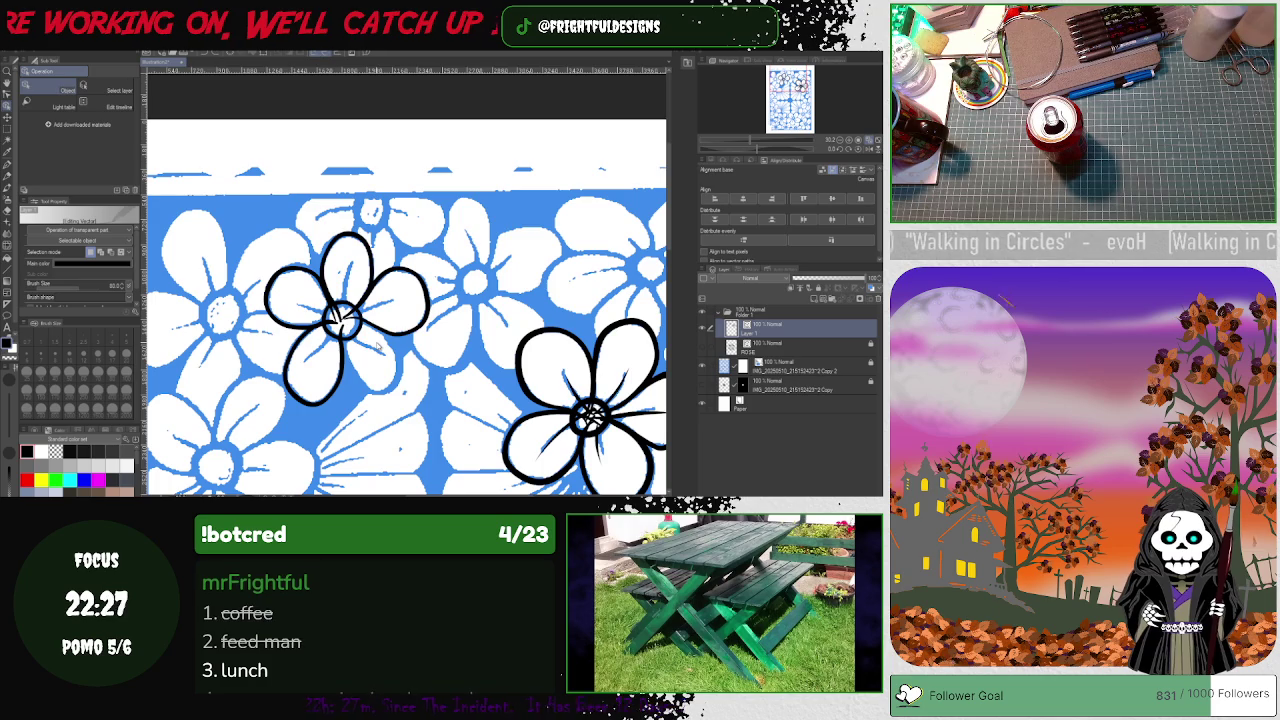
pyautogui.click(305, 268)
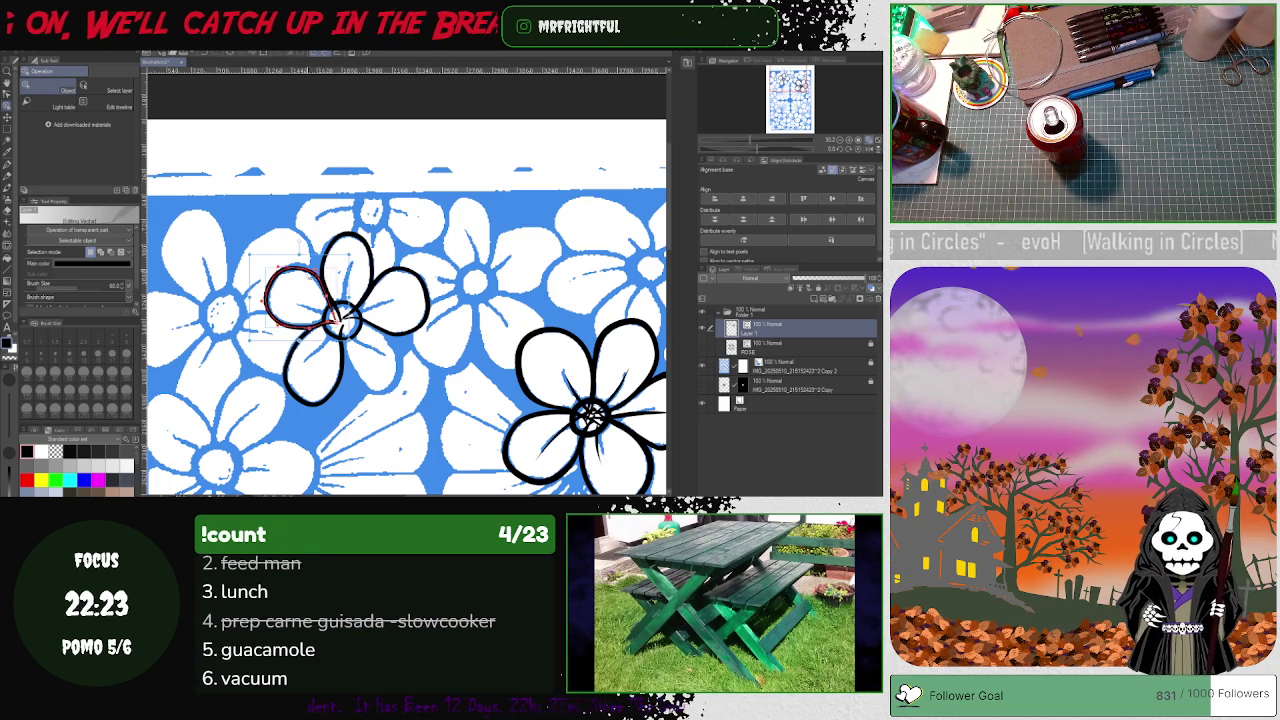
# - Reshape the lower stroke into a closed petal, move it onto the centre, and deselect
pyautogui.click(388, 372)
pyautogui.moveTo(402, 360)
pyautogui.mouseDown()
pyautogui.moveTo(400, 385)
pyautogui.moveTo(381, 349)
pyautogui.mouseUp()
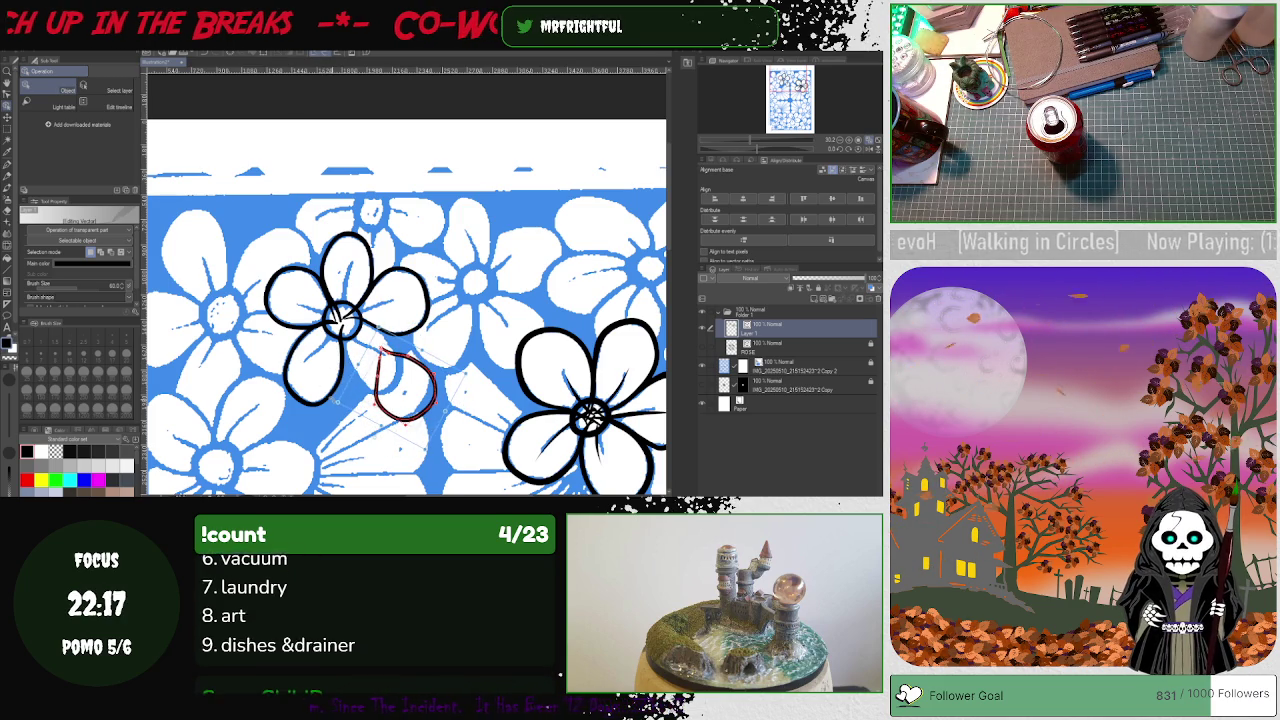
pyautogui.moveTo(404, 395); pyautogui.dragTo(369, 366)
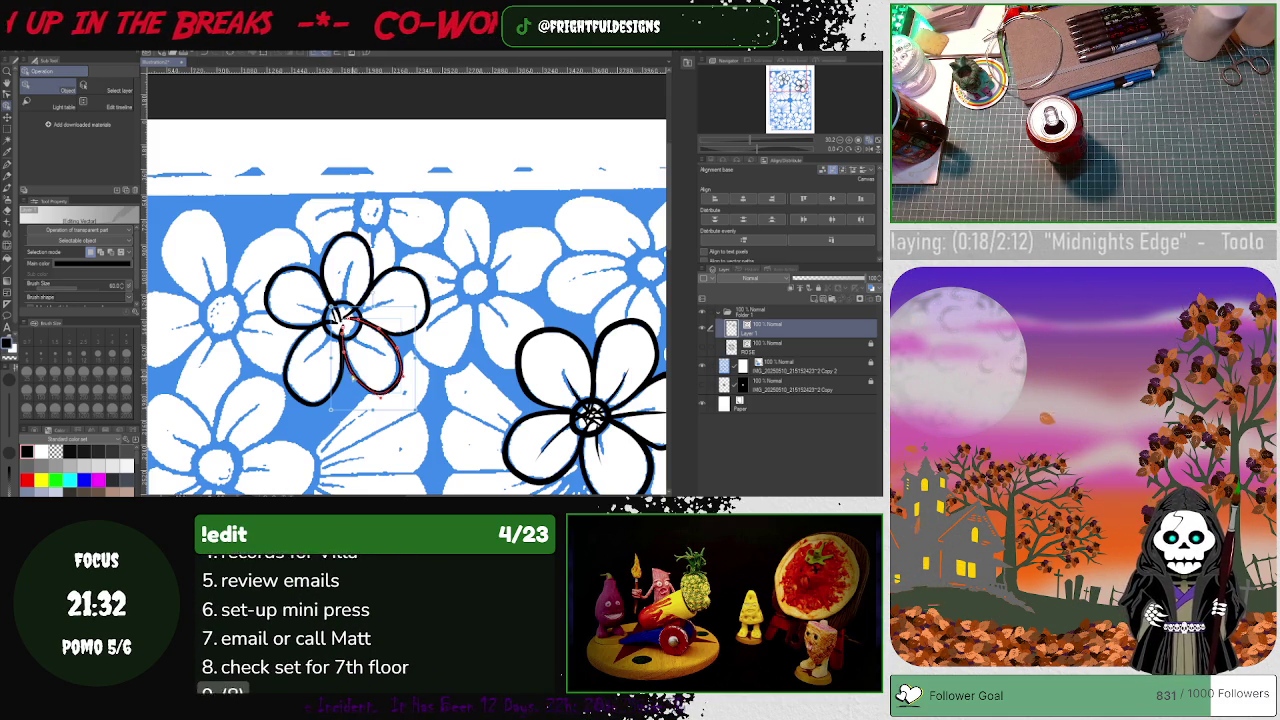
pyautogui.click(476, 328)
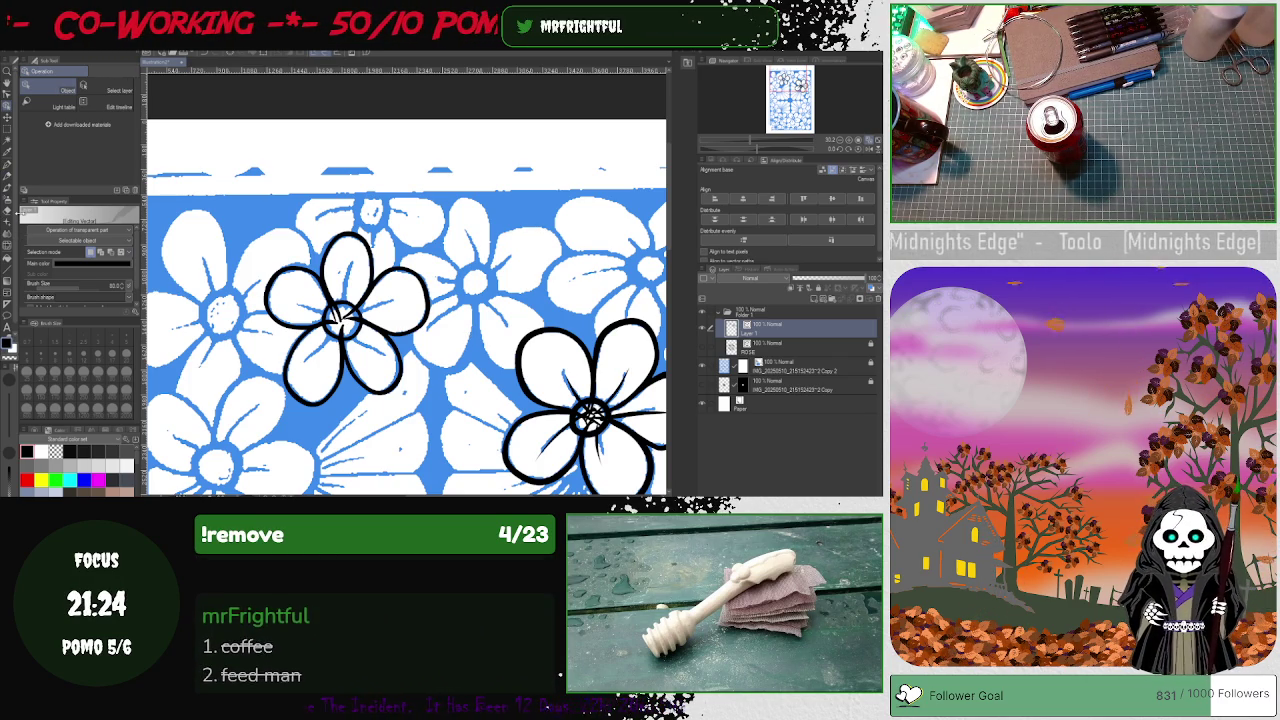
pyautogui.click(8, 167)
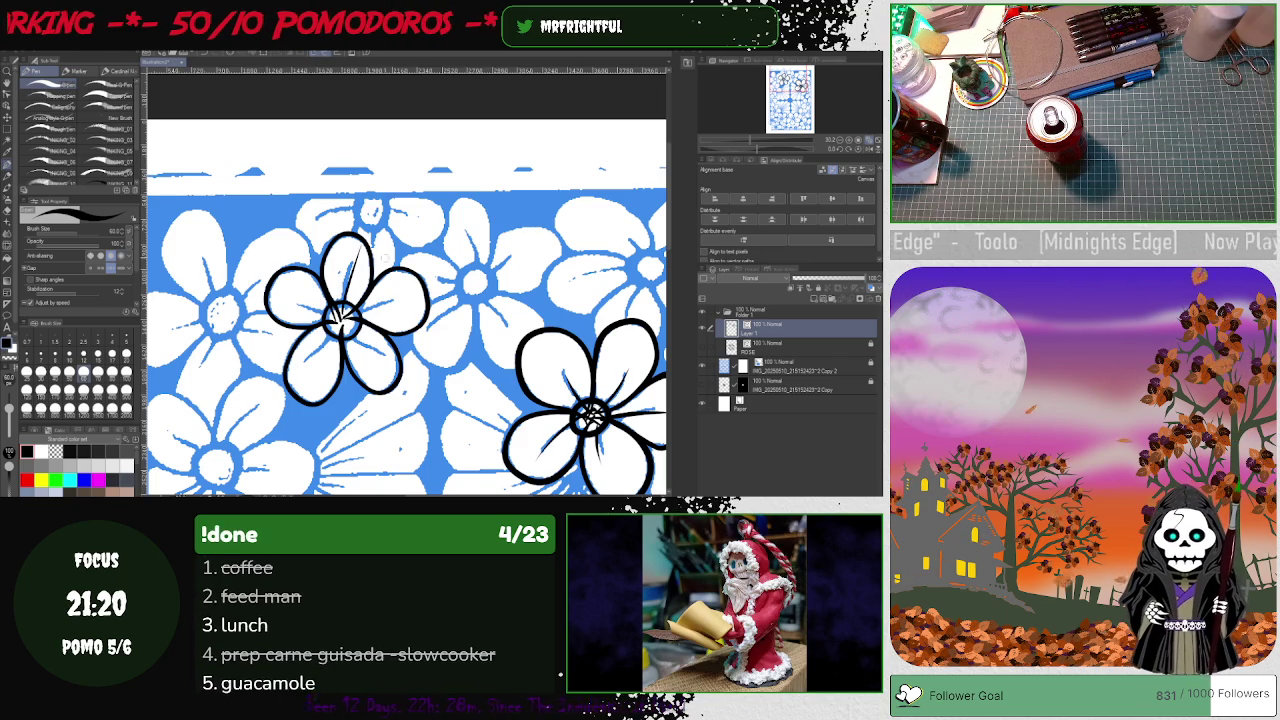
# - Undo a stray test stroke and turn the canvas view about a quarter turn
pyautogui.moveTo(351, 246); pyautogui.dragTo(361, 288)
pyautogui.hotkey('ctrl', 'z')
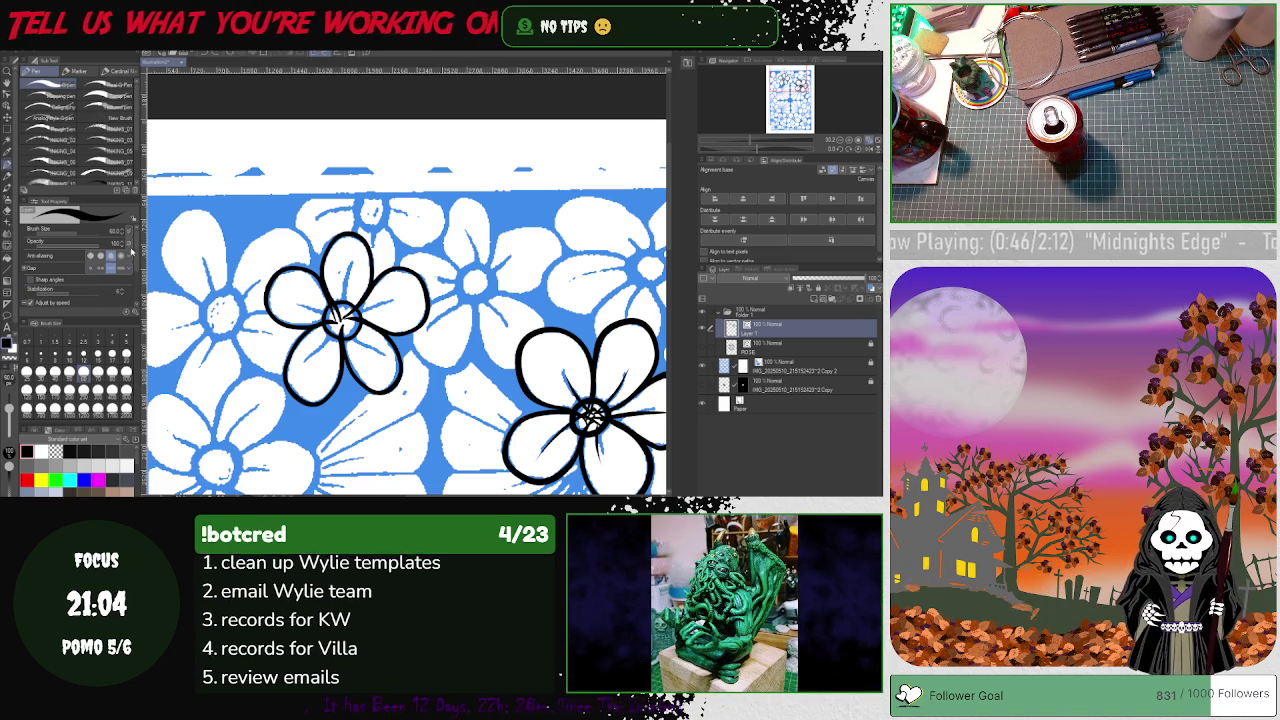
pyautogui.moveTo(134, 248); pyautogui.dragTo(137, 263)
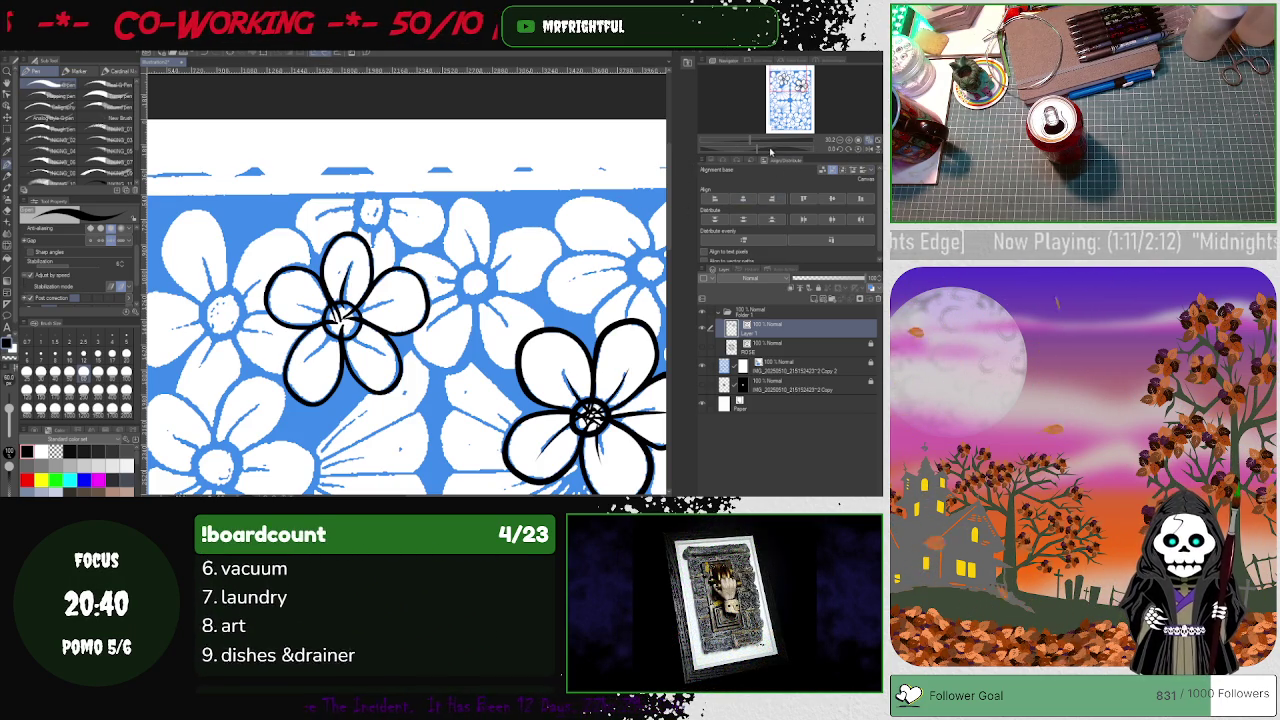
pyautogui.moveTo(759, 152); pyautogui.dragTo(786, 151)
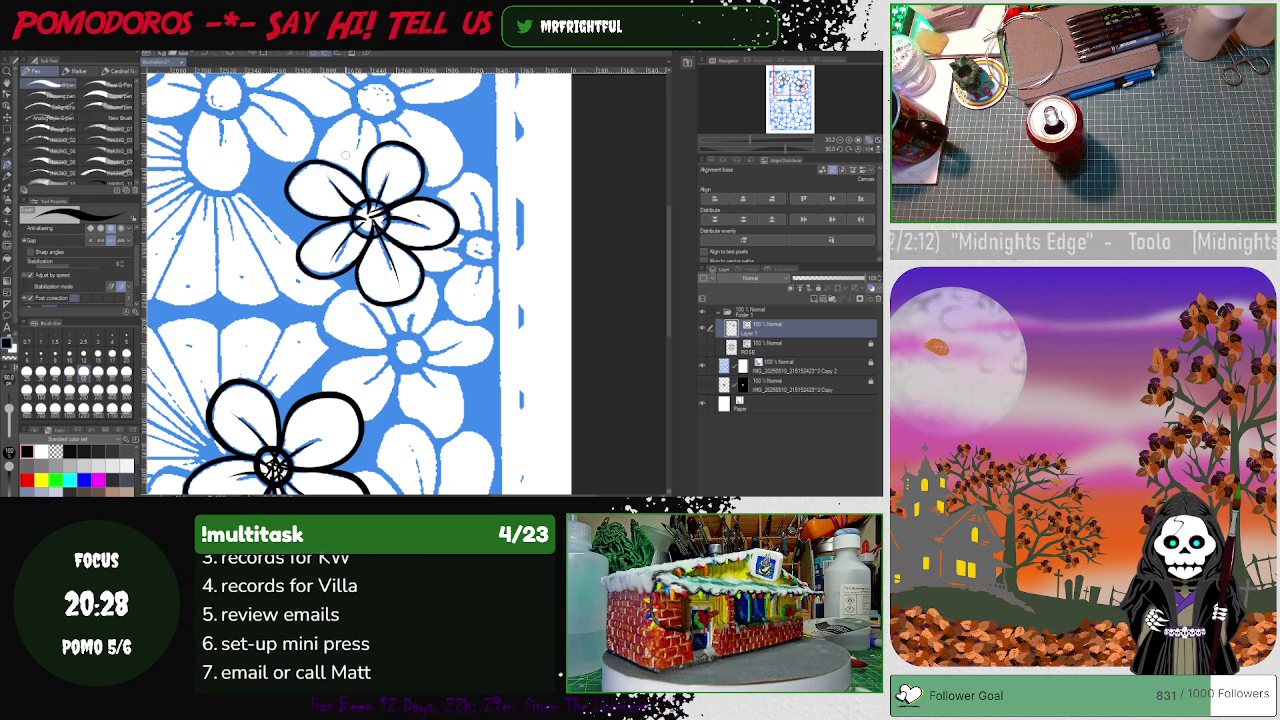
pyautogui.click(703, 366)
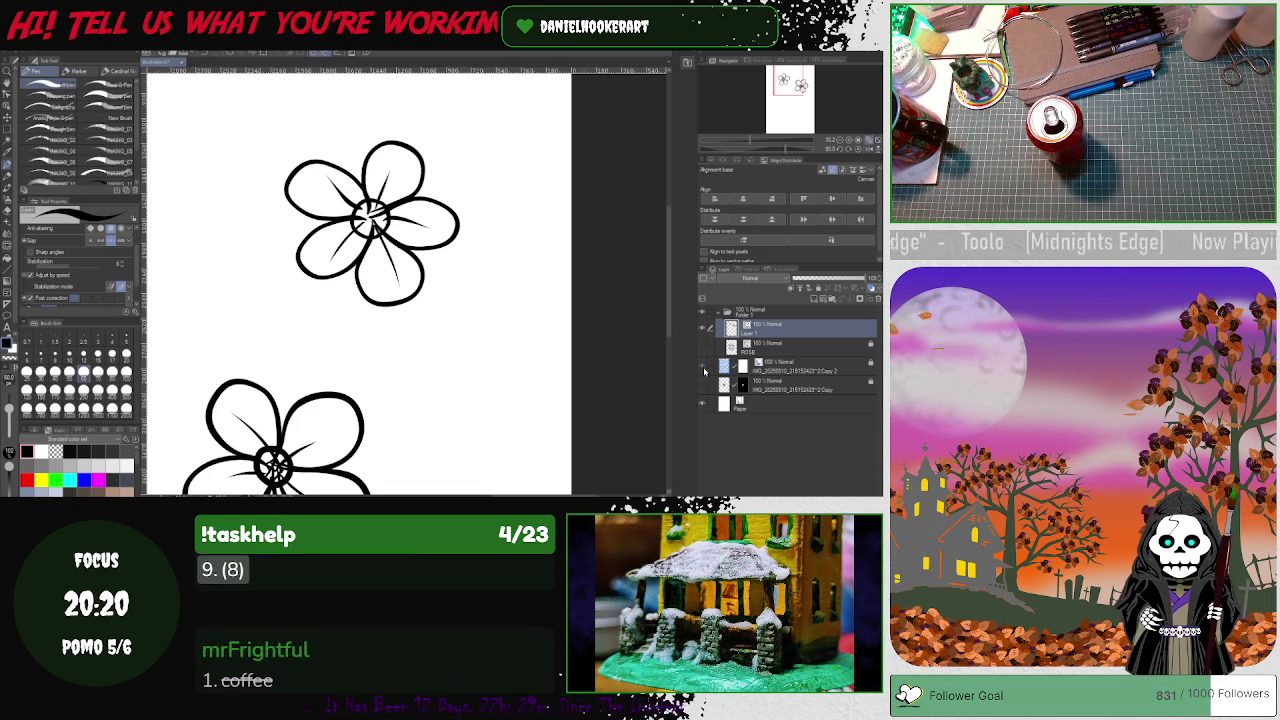
pyautogui.click(703, 367)
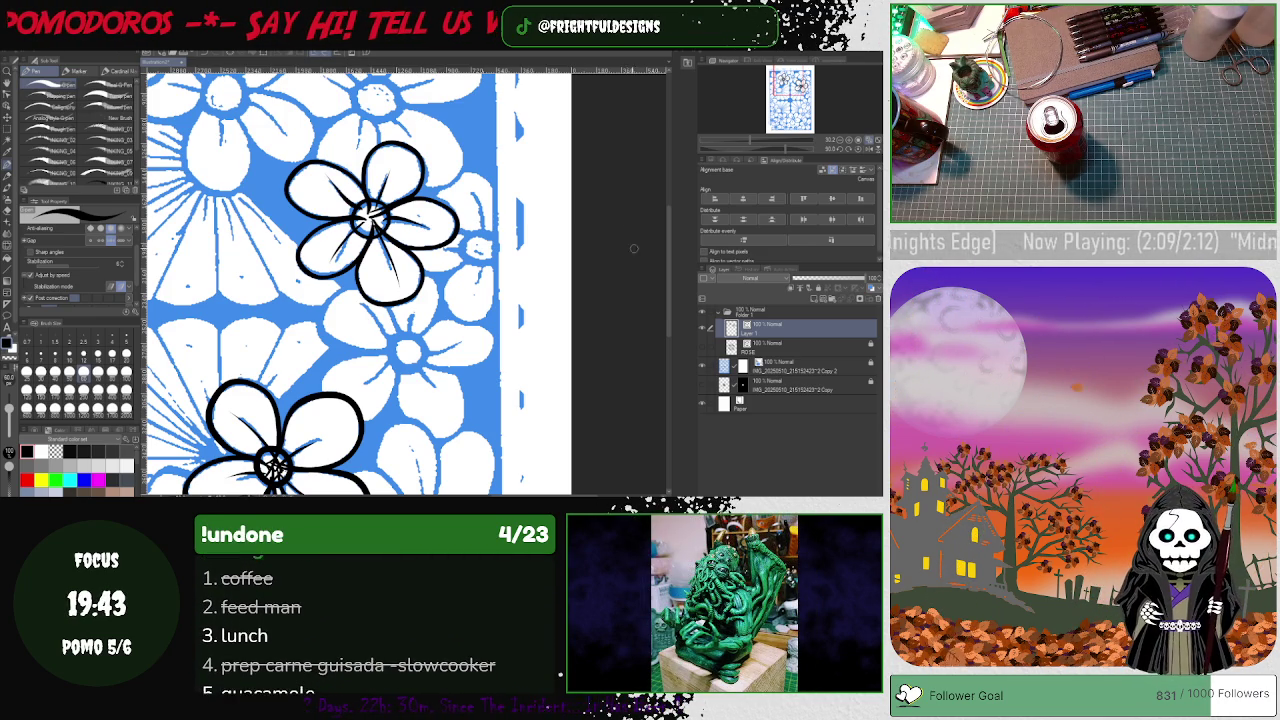
# - Zoom out to show the whole floral pattern and bring up the pen's stabilization mode choices
pyautogui.scroll(3, 668, 288)
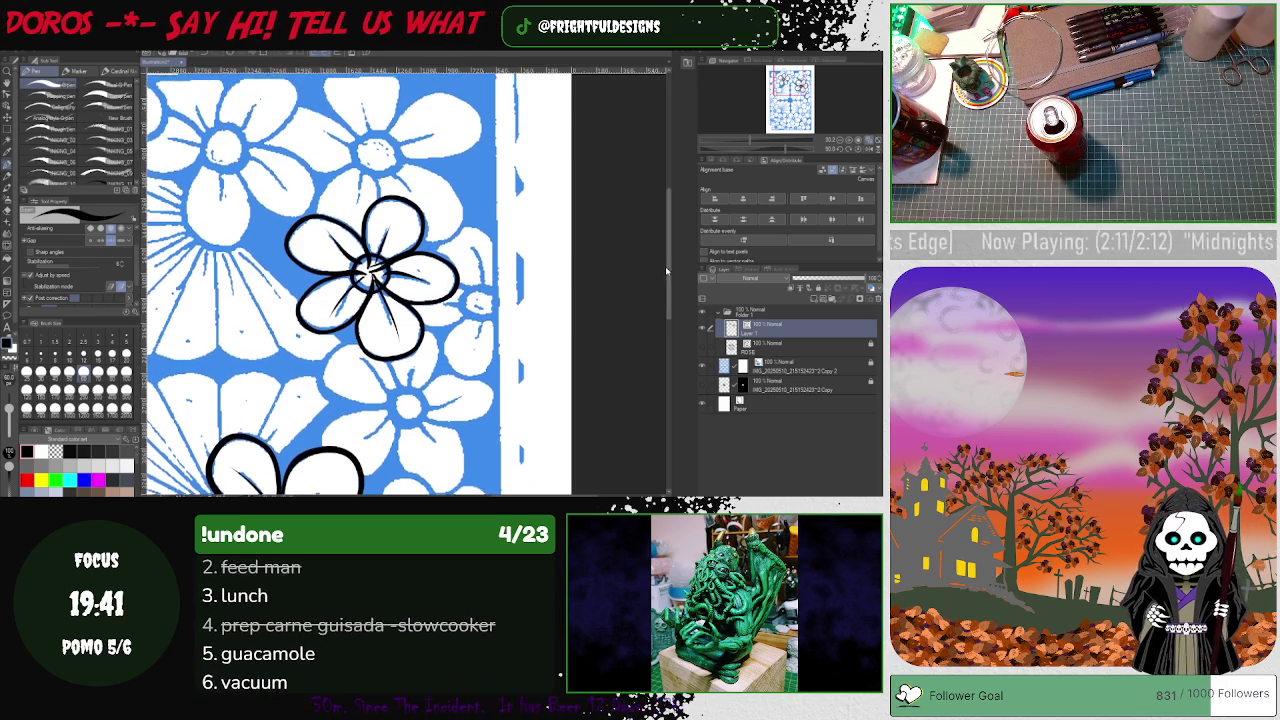
pyautogui.scroll(-3, 616, 200)
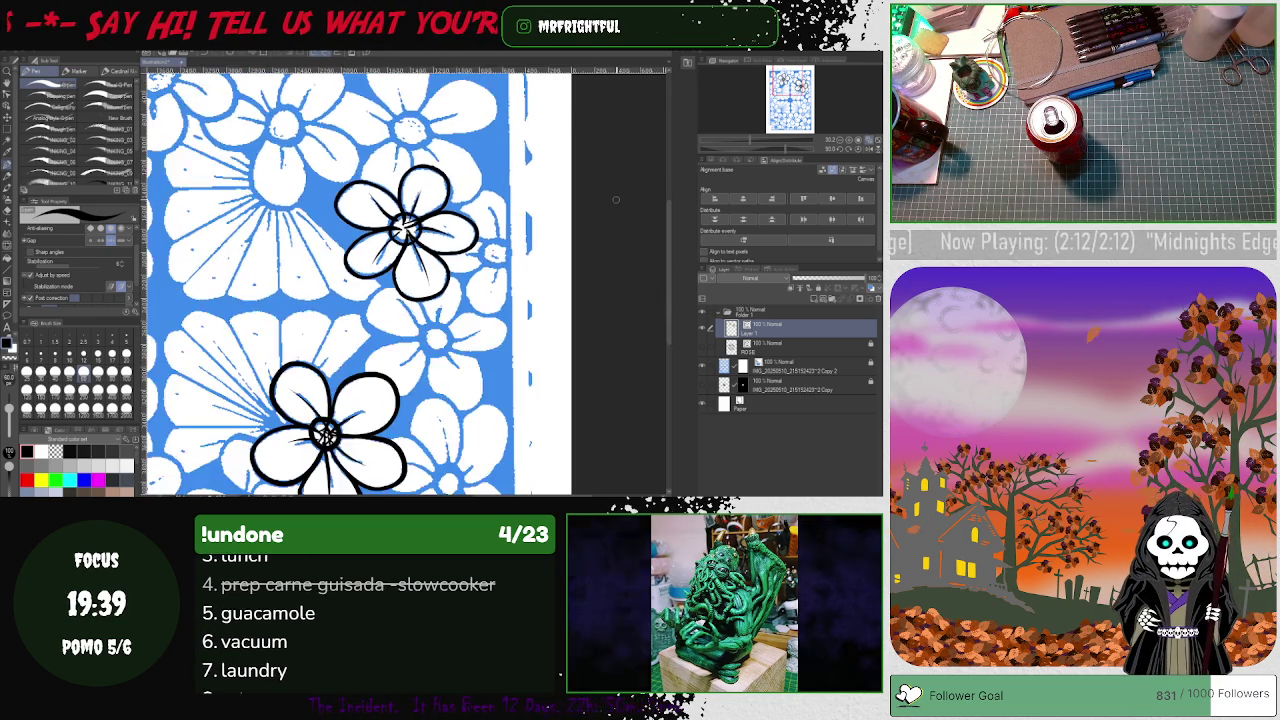
pyautogui.scroll(-3, 616, 200)
pyautogui.scroll(2, 616, 200)
pyautogui.scroll(2, 616, 200)
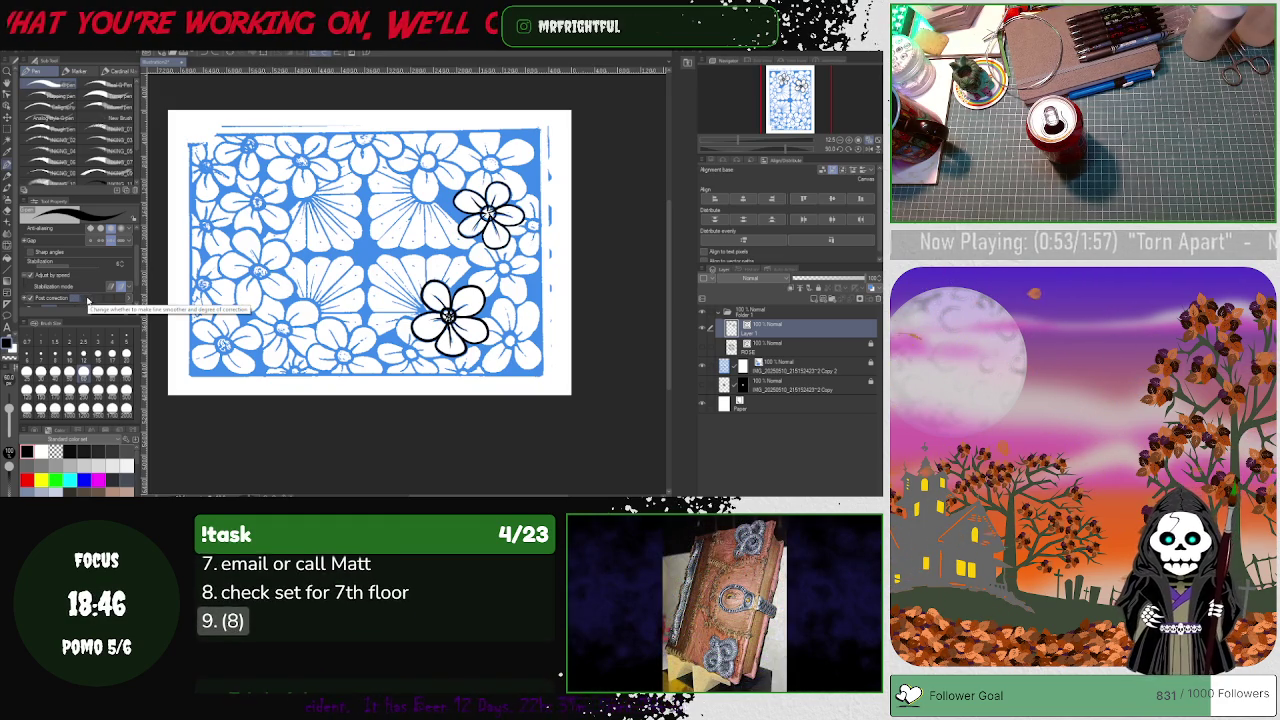
pyautogui.click(133, 287)
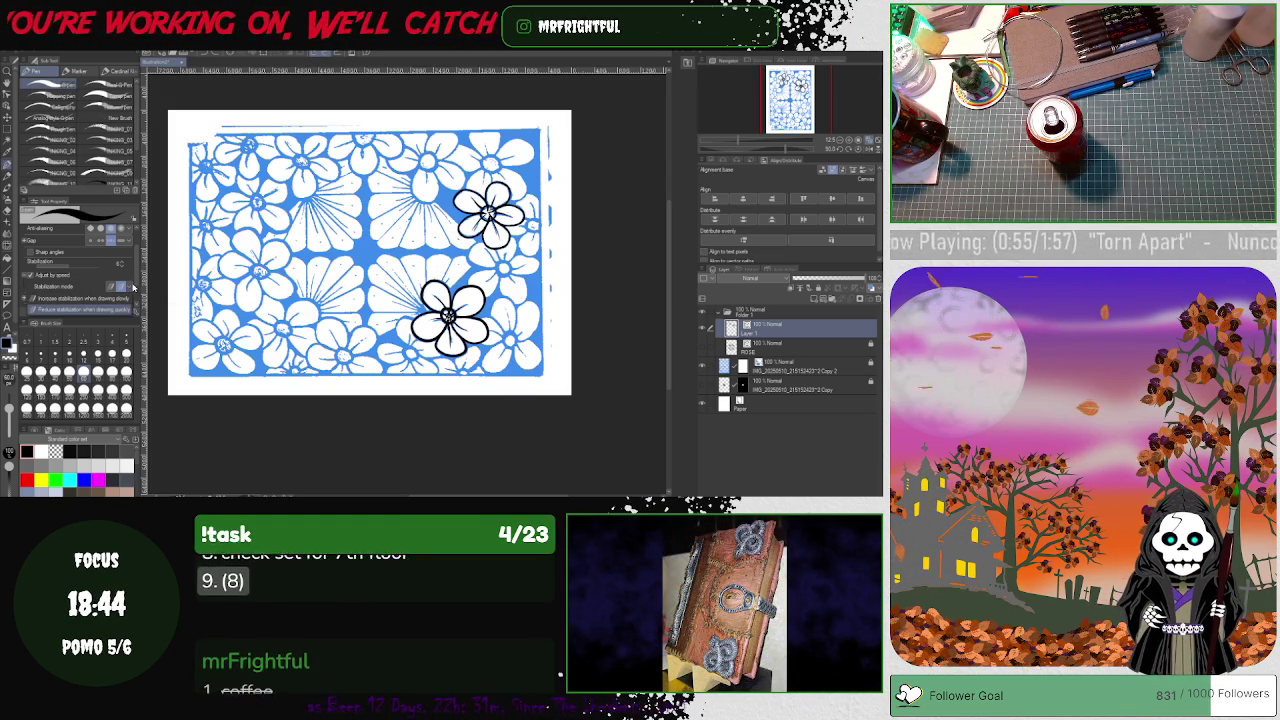
# - Switch the pen's stabilization mode and redraw a thick black ring around a left flower centre
pyautogui.click(131, 287)
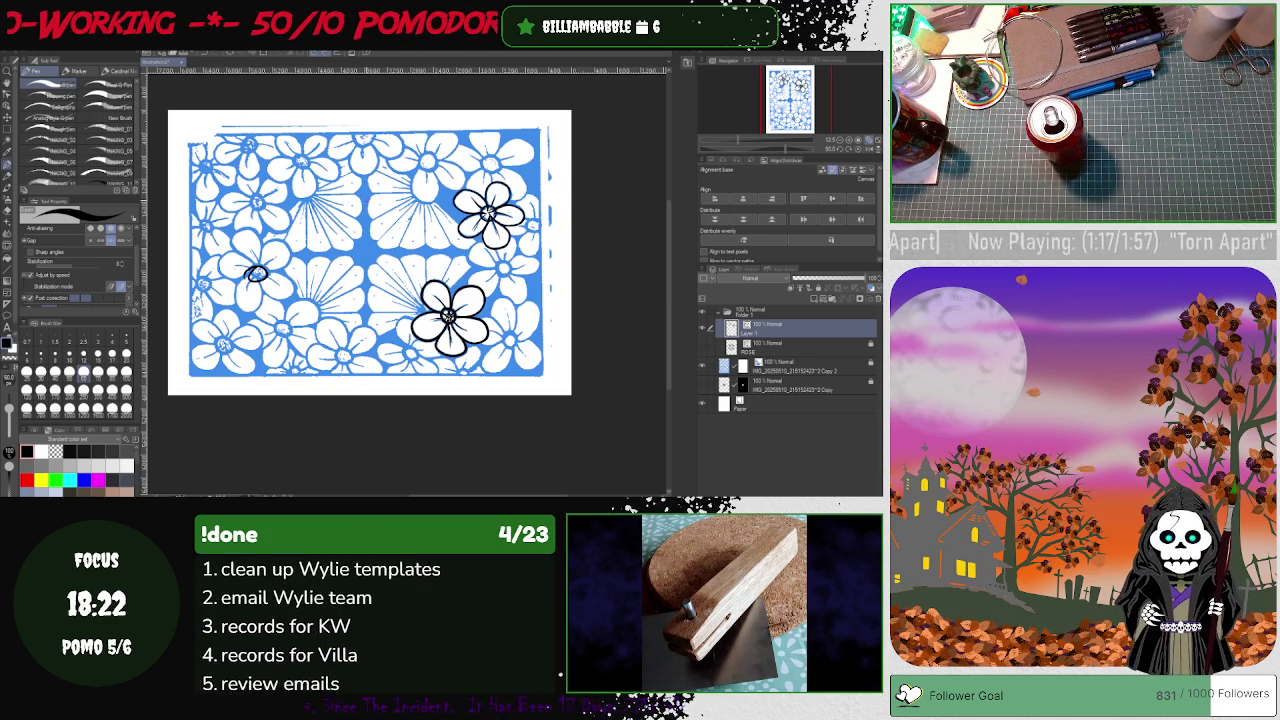
pyautogui.scroll(3, 304, 375)
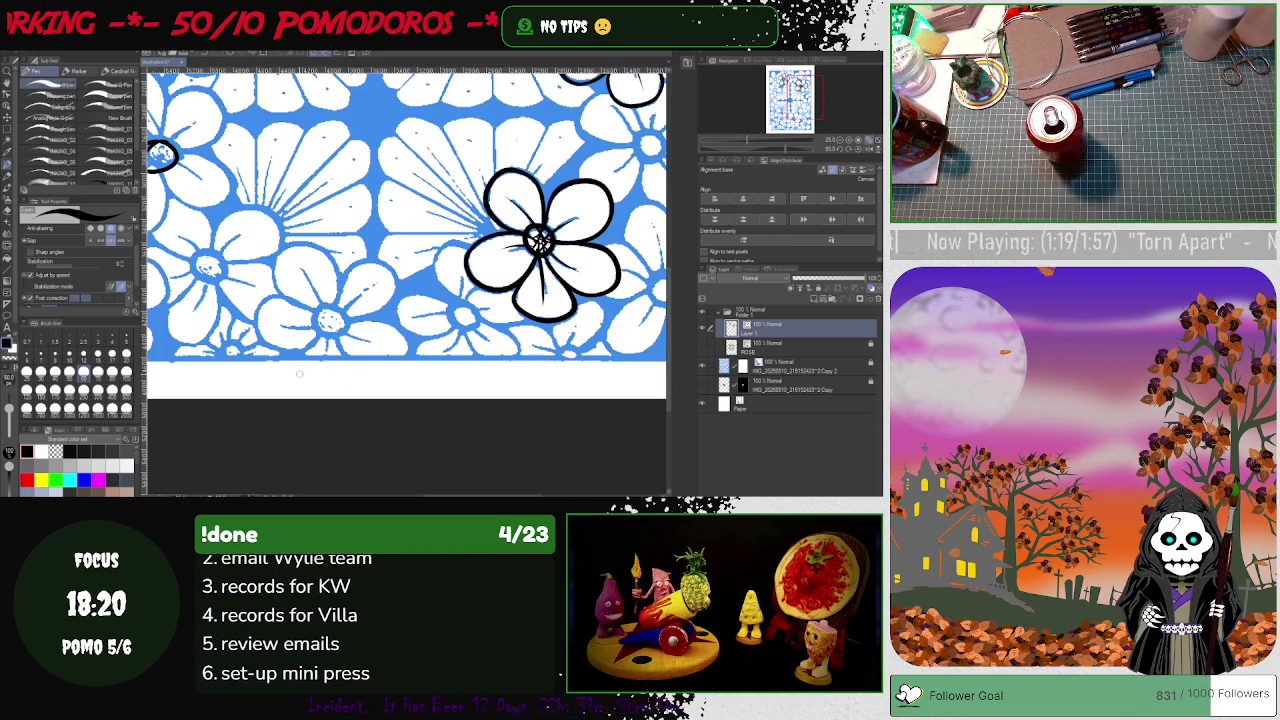
pyautogui.moveTo(183, 453); pyautogui.dragTo(403, 453)
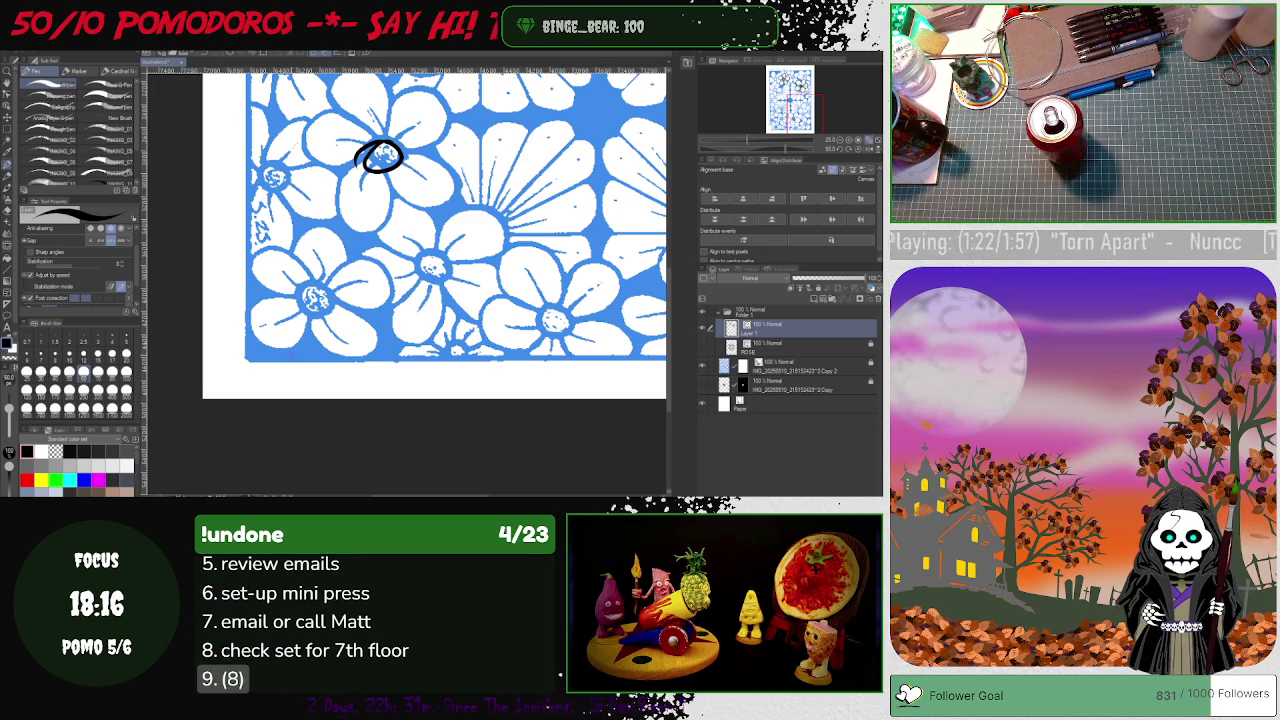
pyautogui.hotkey('ctrl', 'z')
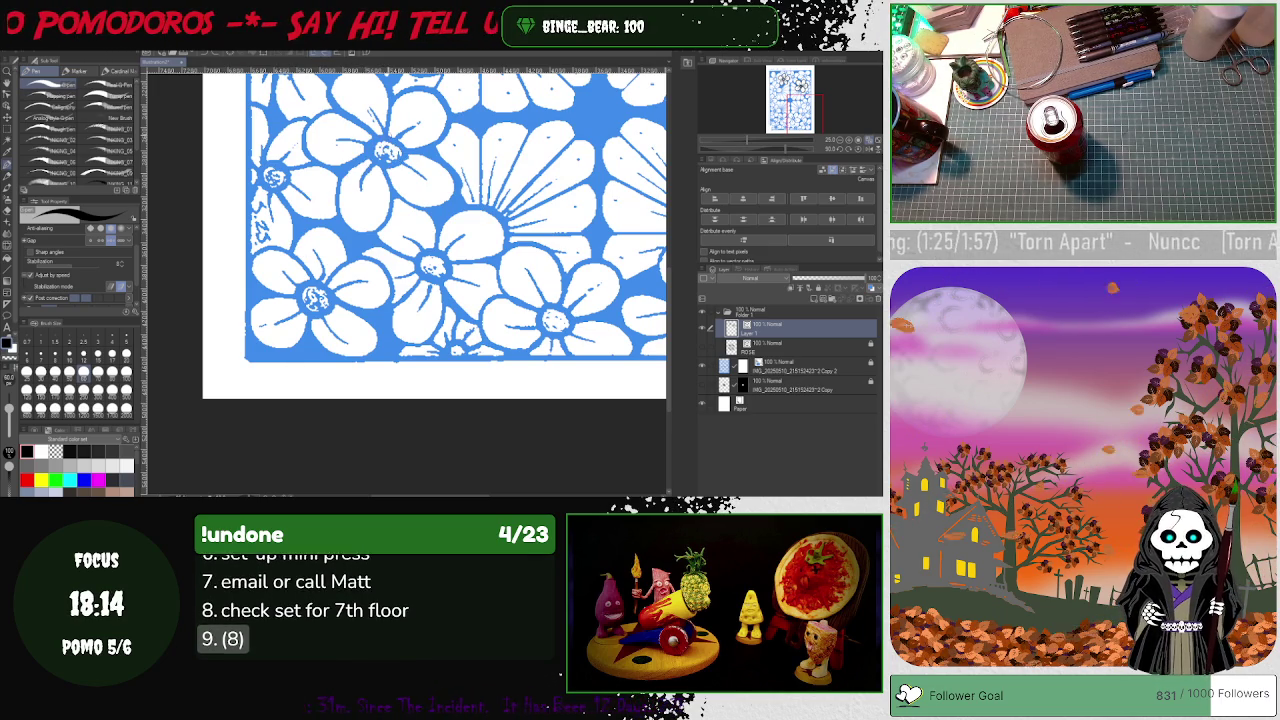
pyautogui.moveTo(389, 136); pyautogui.dragTo(388, 137)
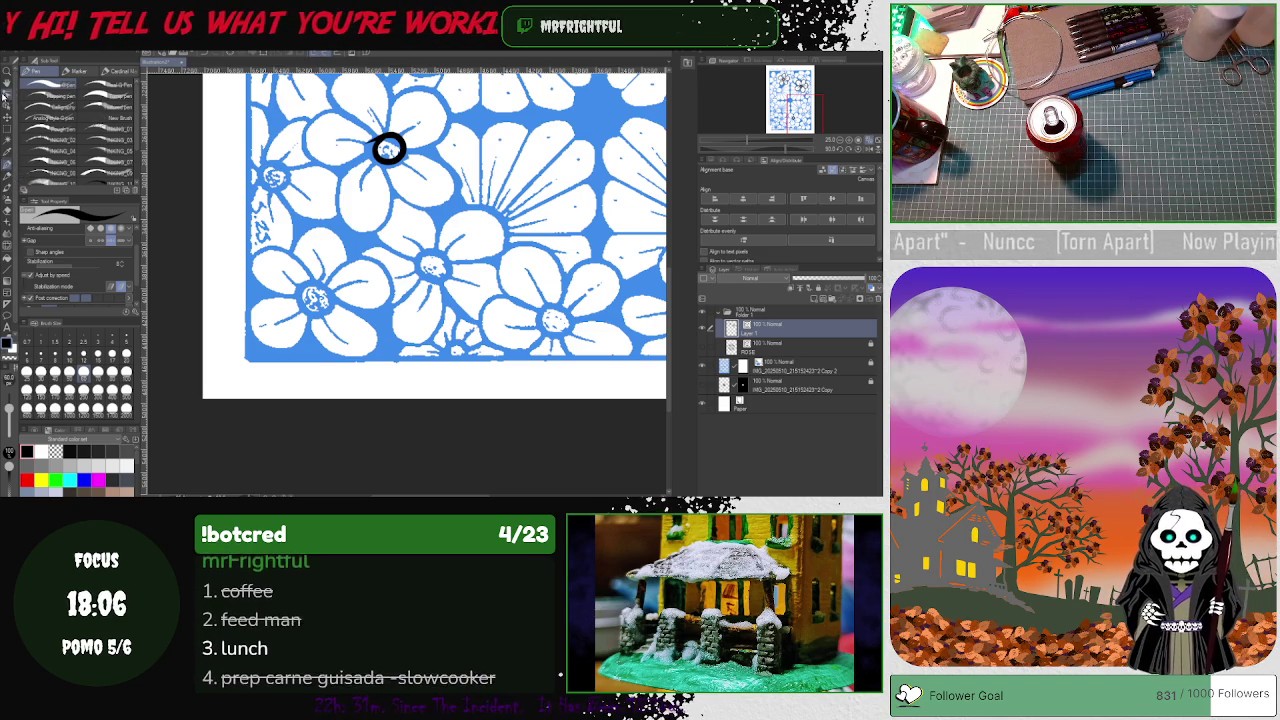
# - Simplify the ring's vector line with Simplify vector line, inspect its control points zoomed in, and deselect
pyautogui.click(8, 168)
pyautogui.click(50, 106)
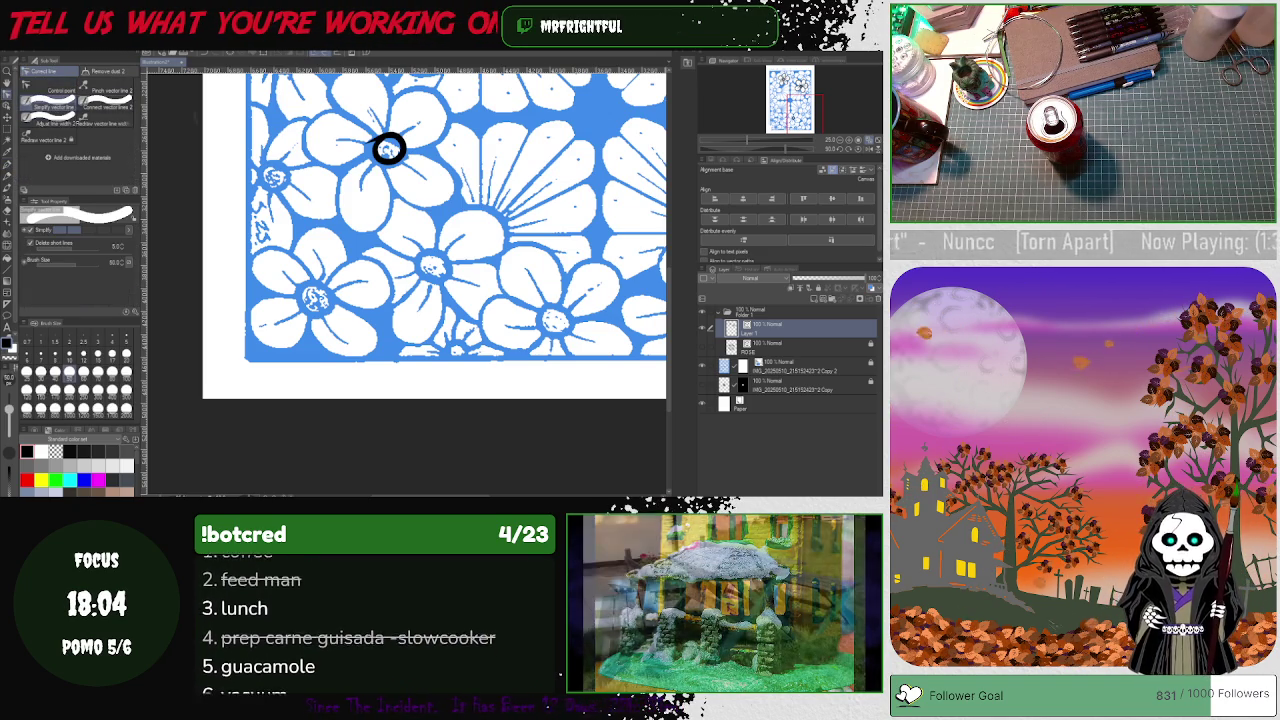
pyautogui.moveTo(336, 177); pyautogui.dragTo(438, 100)
pyautogui.moveTo(340, 150); pyautogui.dragTo(390, 150)
pyautogui.press('y')
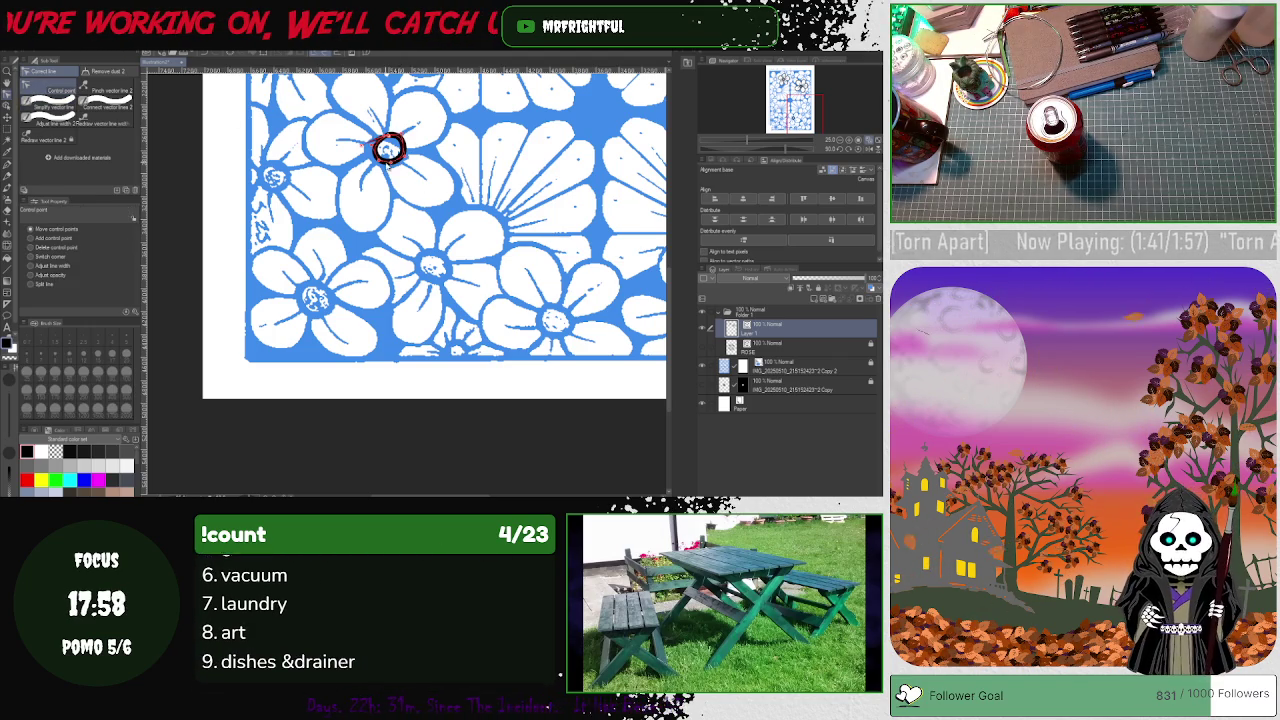
pyautogui.scroll(1, 388, 146)
pyautogui.scroll(1, 388, 146)
pyautogui.scroll(1, 388, 146)
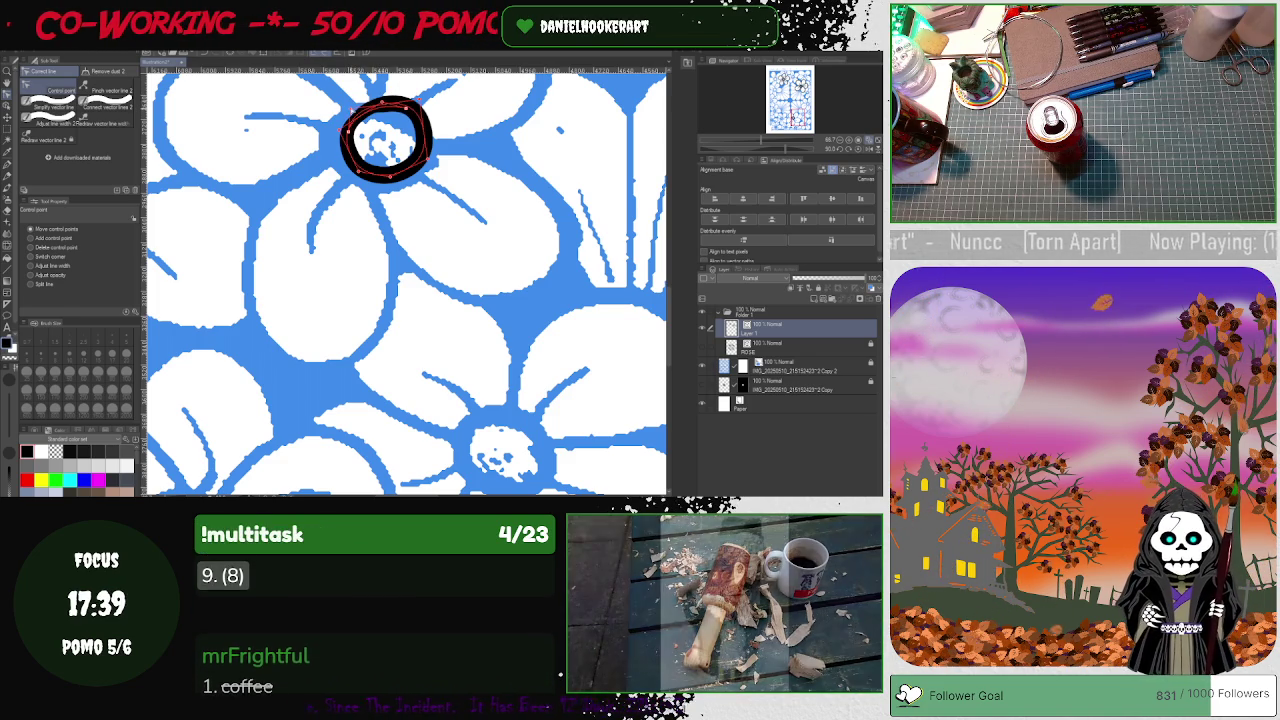
pyautogui.click(398, 237)
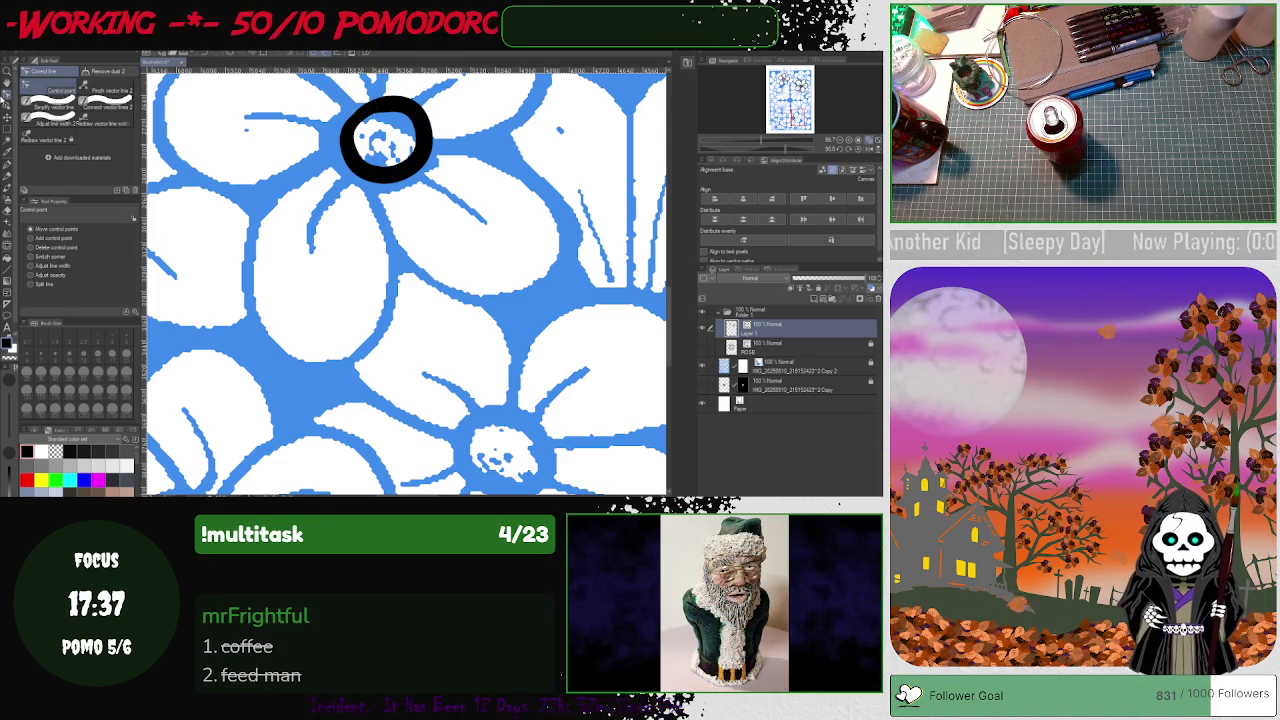
# - Stretch the black ring wider with the Object tool, undoing the accidental tilt to keep it level
pyautogui.press('o')
pyautogui.moveTo(372, 183); pyautogui.dragTo(385, 97)
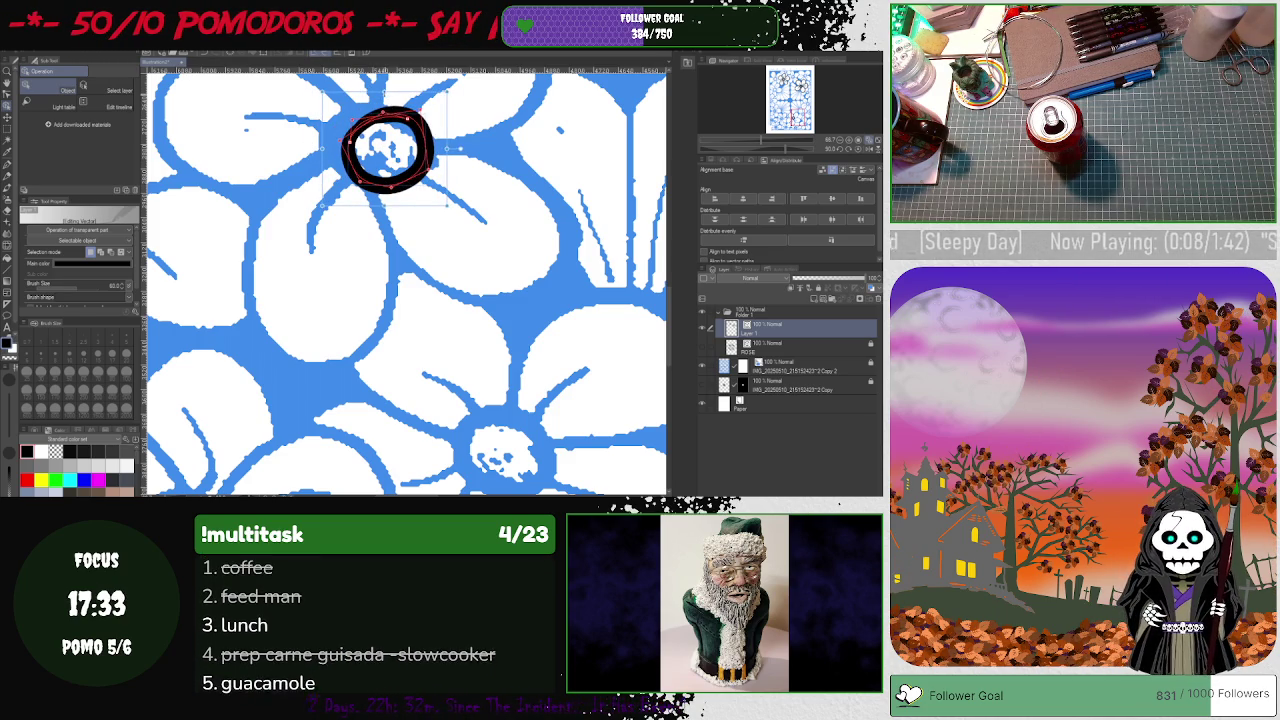
pyautogui.moveTo(386, 100)
pyautogui.mouseDown()
pyautogui.moveTo(300, 148)
pyautogui.moveTo(328, 136)
pyautogui.mouseUp()
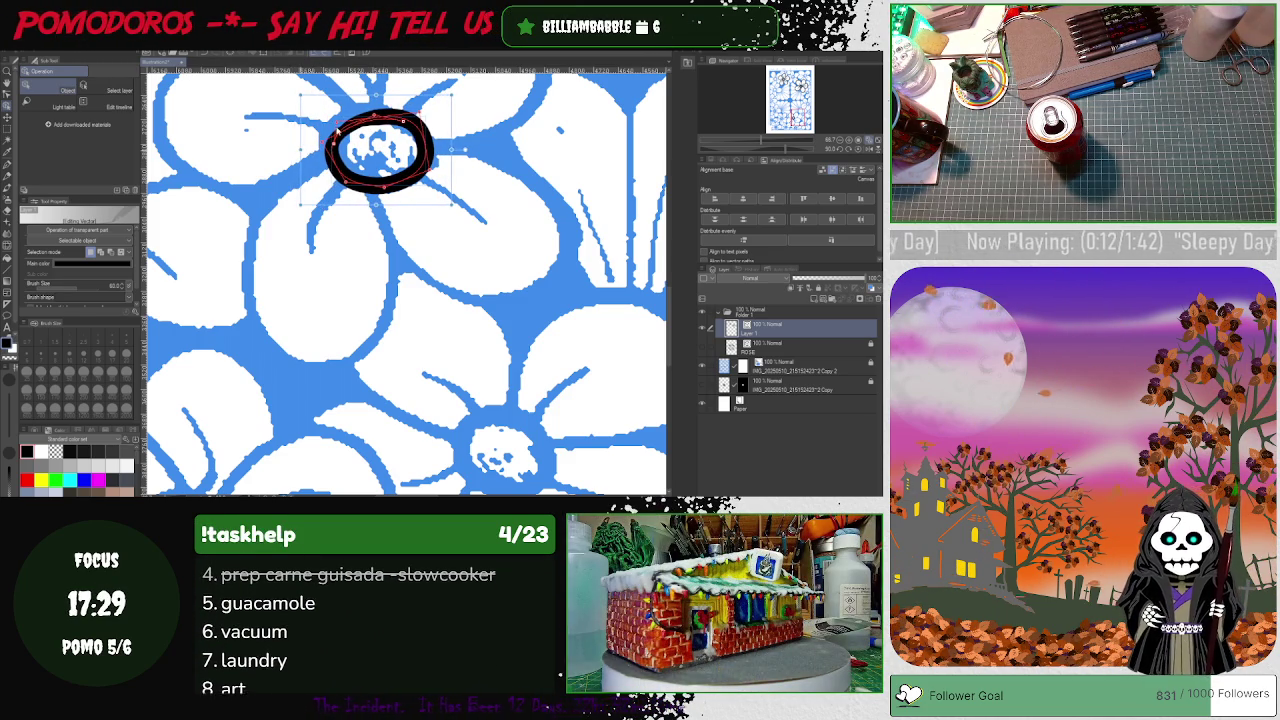
pyautogui.moveTo(452, 150); pyautogui.dragTo(455, 170)
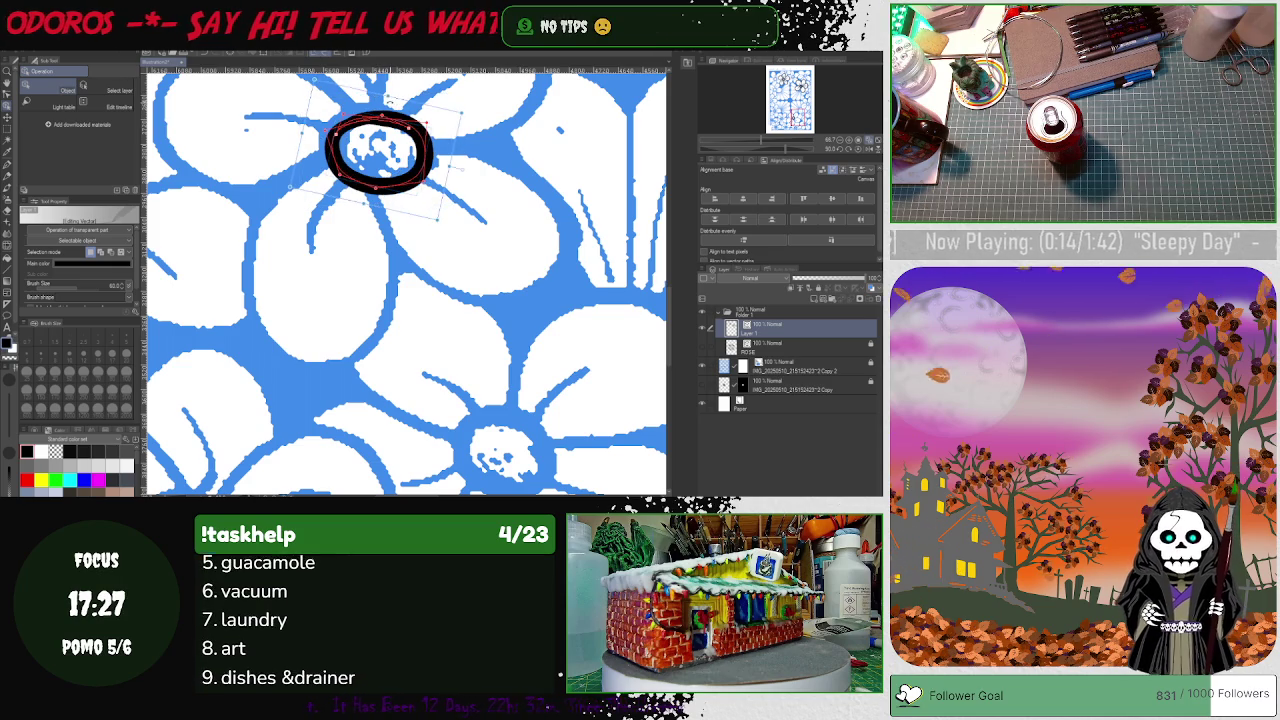
pyautogui.hotkey('ctrl', 'z')
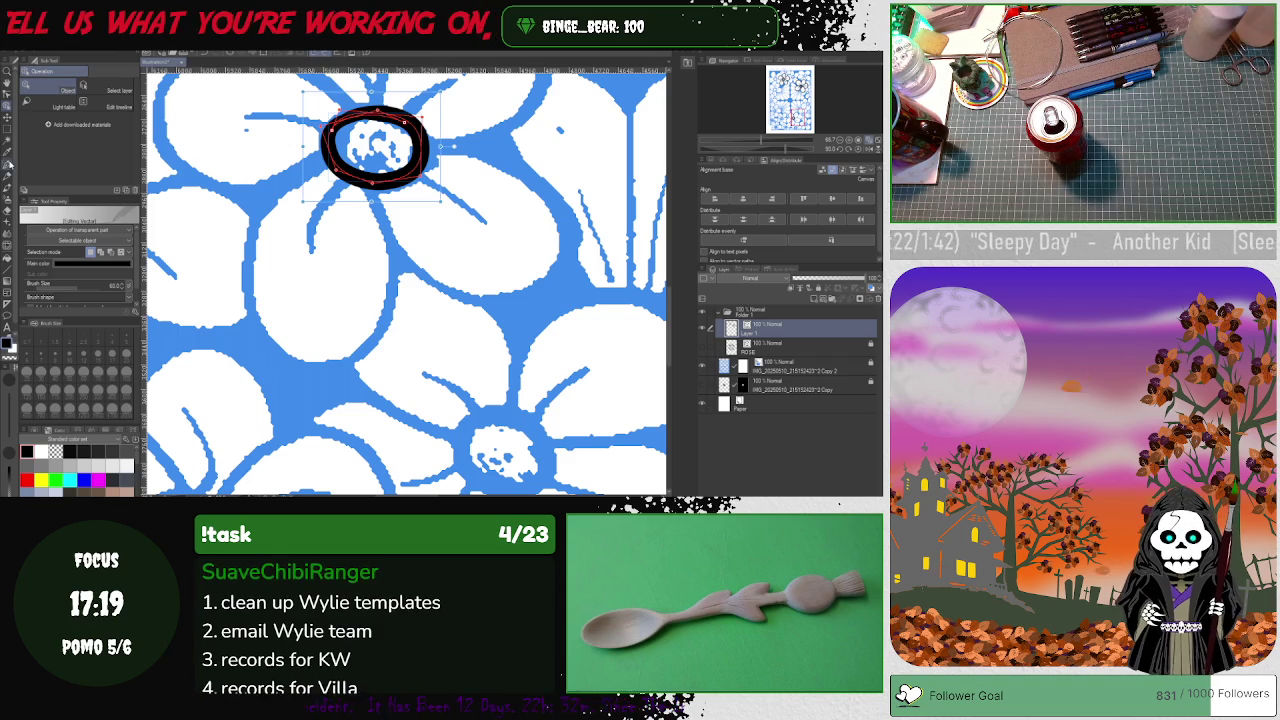
pyautogui.press('p')
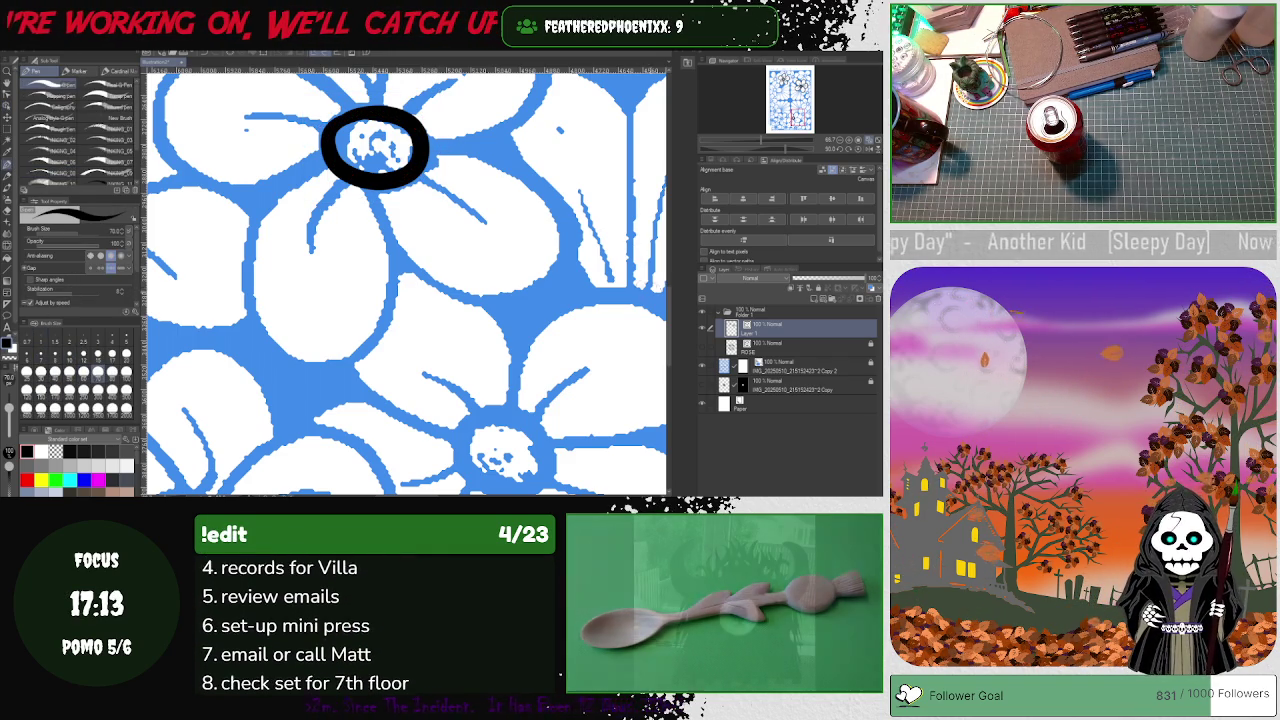
# - Zoom in to centre the flower and draw a black petal loop rising from the centre ring
pyautogui.scroll(2, 665, 290)
pyautogui.scroll(1, 665, 290)
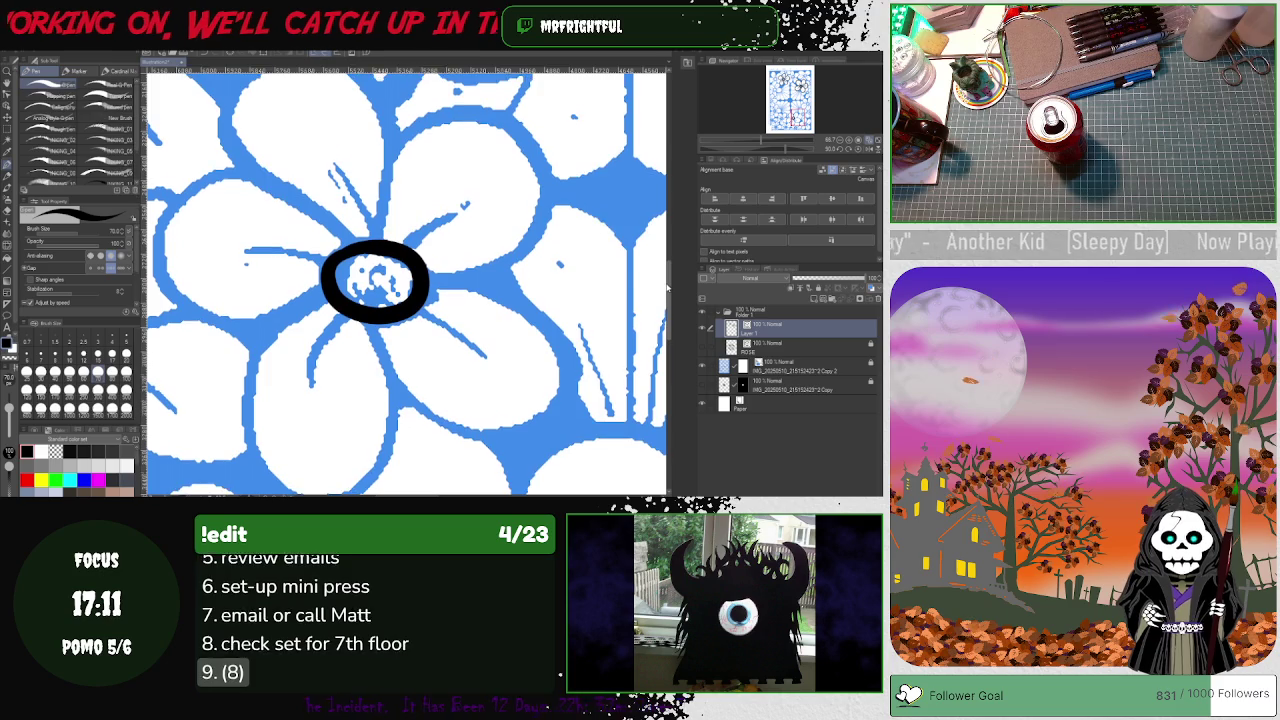
pyautogui.scroll(1, 668, 280)
pyautogui.scroll(1, 671, 272)
pyautogui.scroll(-1, 671, 272)
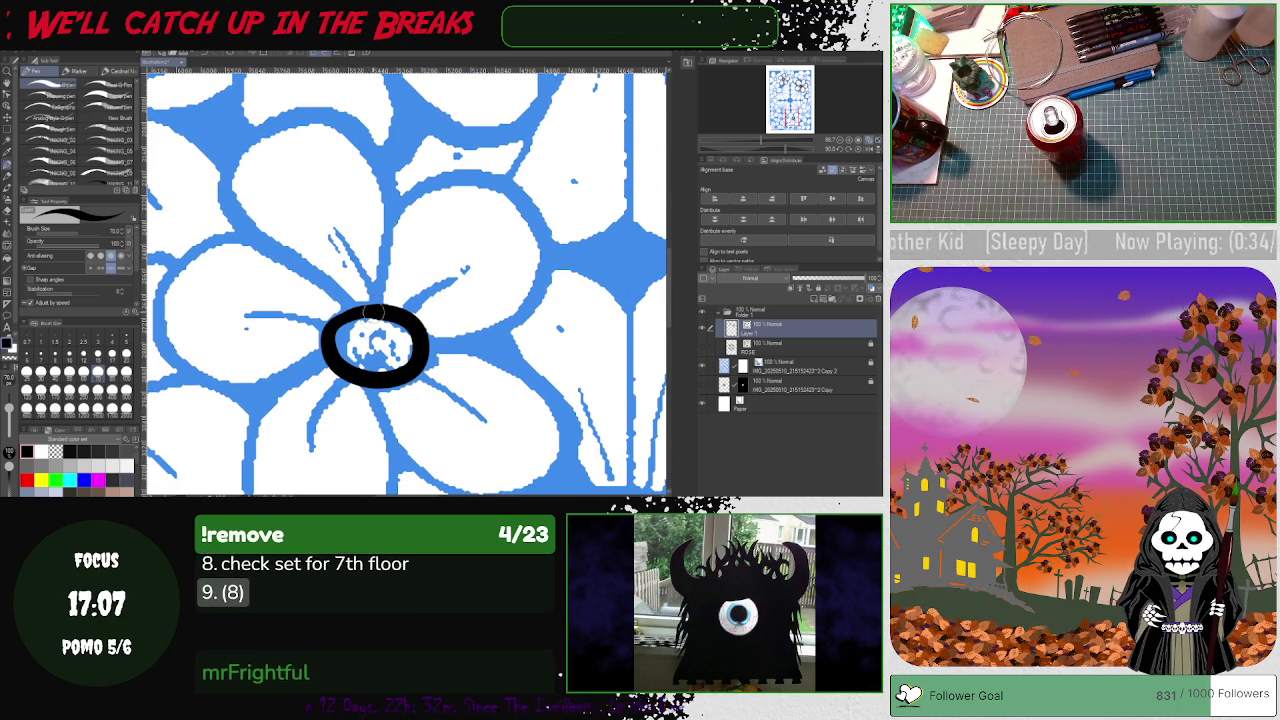
pyautogui.moveTo(368, 128)
pyautogui.mouseDown()
pyautogui.moveTo(250, 232)
pyautogui.moveTo(372, 322)
pyautogui.mouseUp()
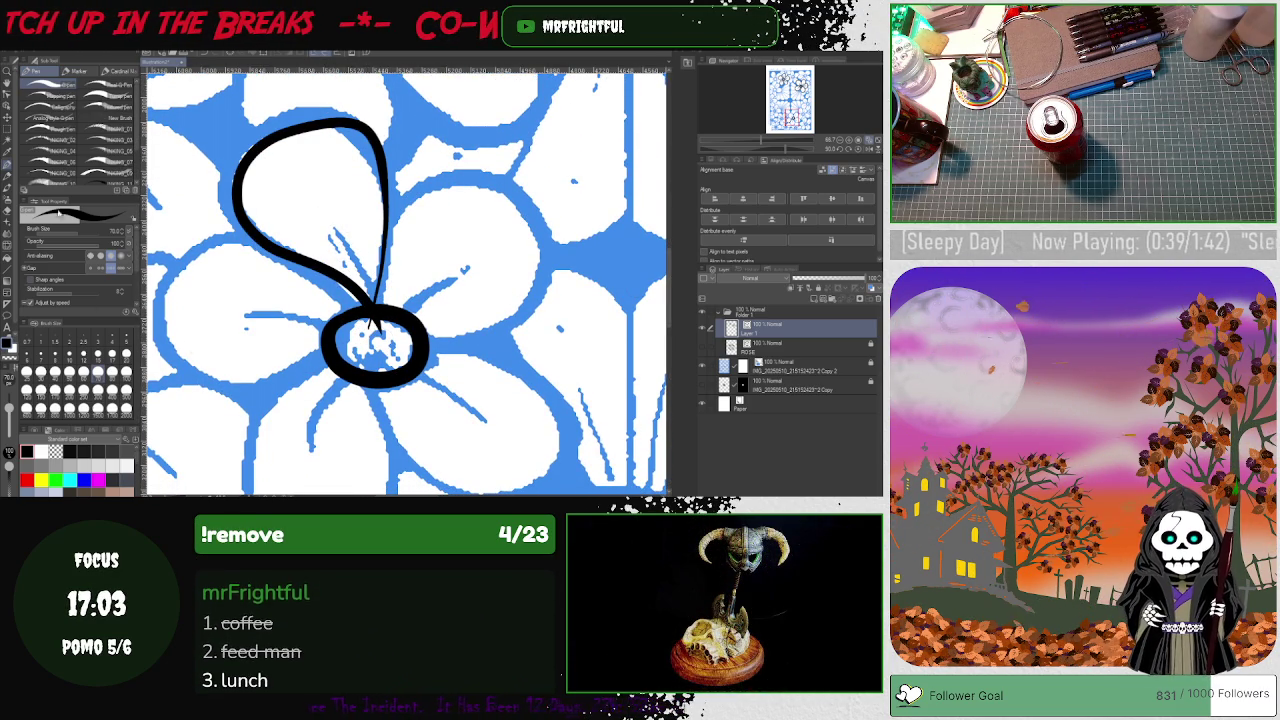
pyautogui.click(7, 149)
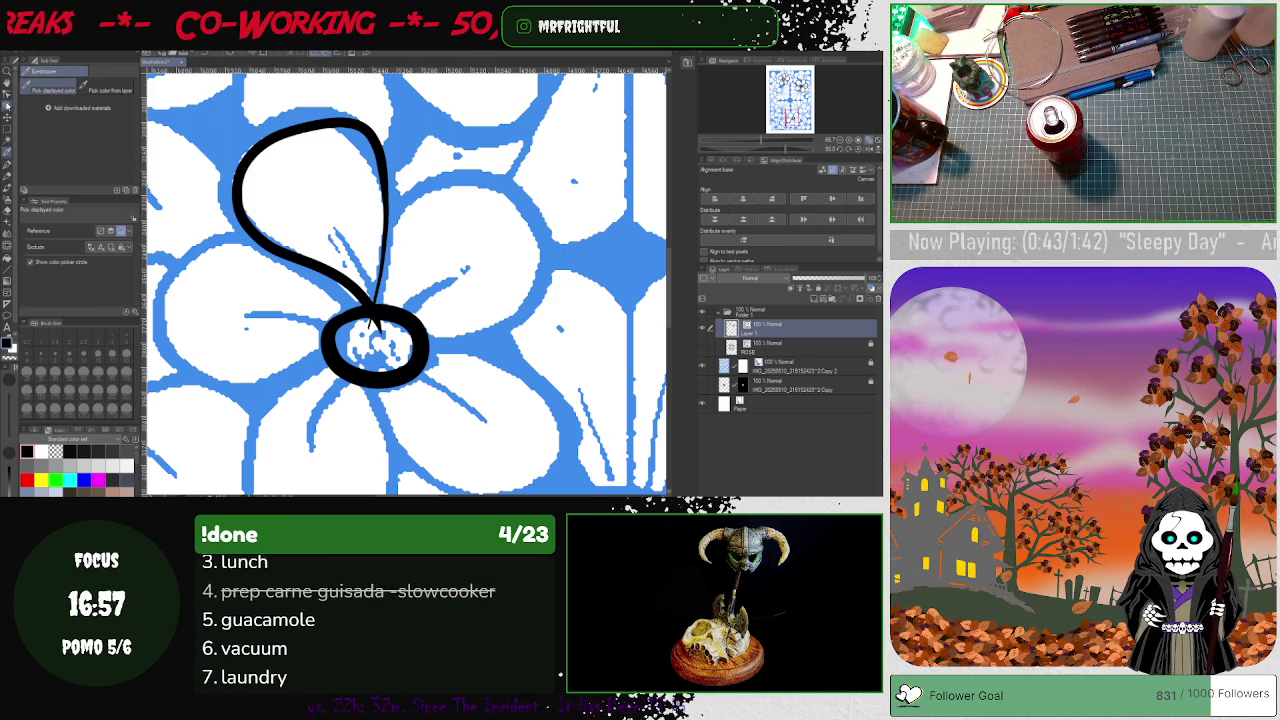
# - Simplify the petal loop's vector line along its length and where it joins the centre ring
pyautogui.click(7, 92)
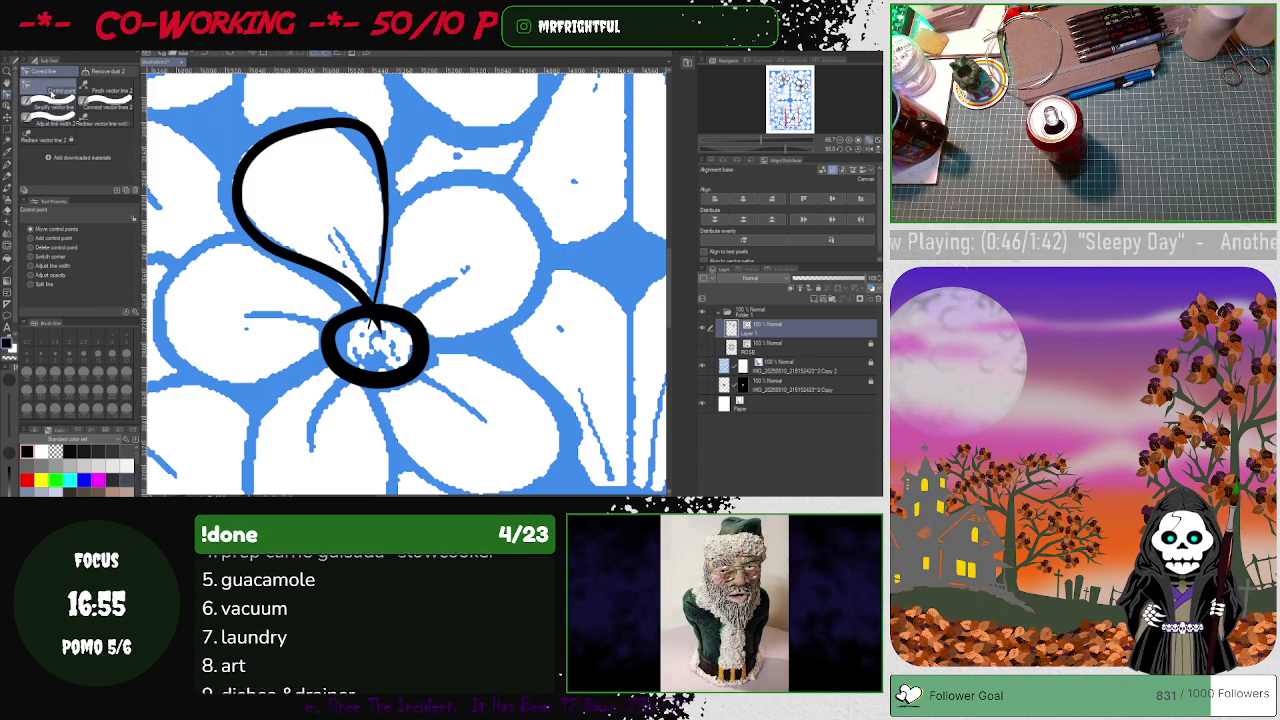
pyautogui.click(50, 102)
pyautogui.moveTo(368, 322)
pyautogui.mouseDown()
pyautogui.moveTo(262, 148)
pyautogui.moveTo(238, 176)
pyautogui.moveTo(262, 236)
pyautogui.moveTo(350, 296)
pyautogui.moveTo(380, 340)
pyautogui.mouseUp()
pyautogui.moveTo(362, 286)
pyautogui.mouseDown()
pyautogui.moveTo(358, 168)
pyautogui.moveTo(340, 150)
pyautogui.moveTo(220, 236)
pyautogui.moveTo(285, 272)
pyautogui.moveTo(294, 362)
pyautogui.mouseUp()
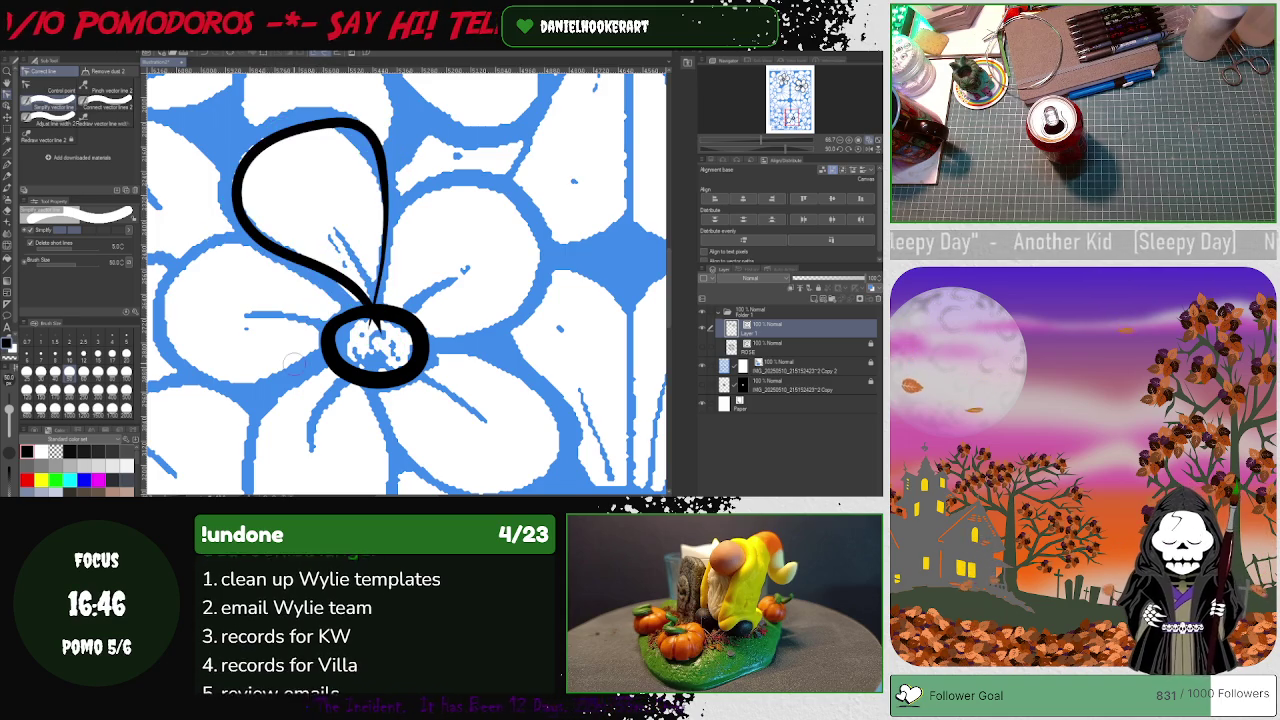
pyautogui.moveTo(392, 305); pyautogui.dragTo(355, 338)
pyautogui.click(43, 90)
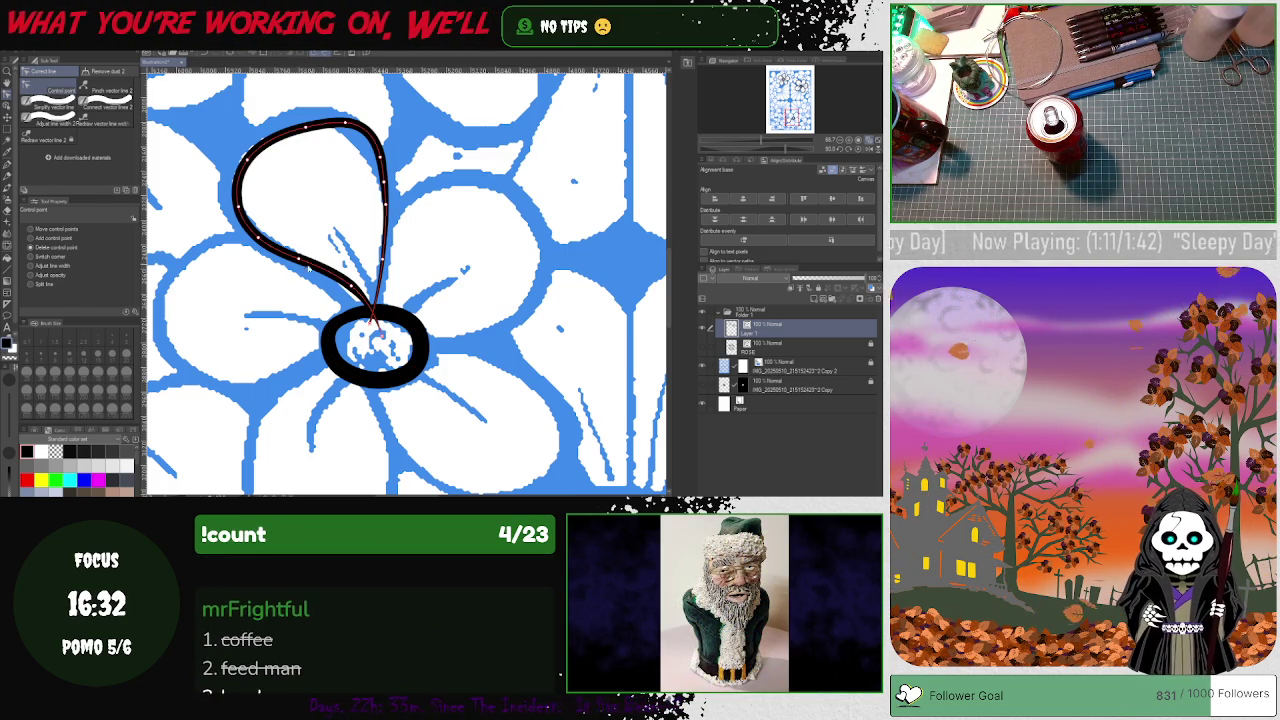
# - Push the petal loop's left bulge and left side outward onto the blue petal edge
pyautogui.moveTo(237, 195); pyautogui.dragTo(232, 190)
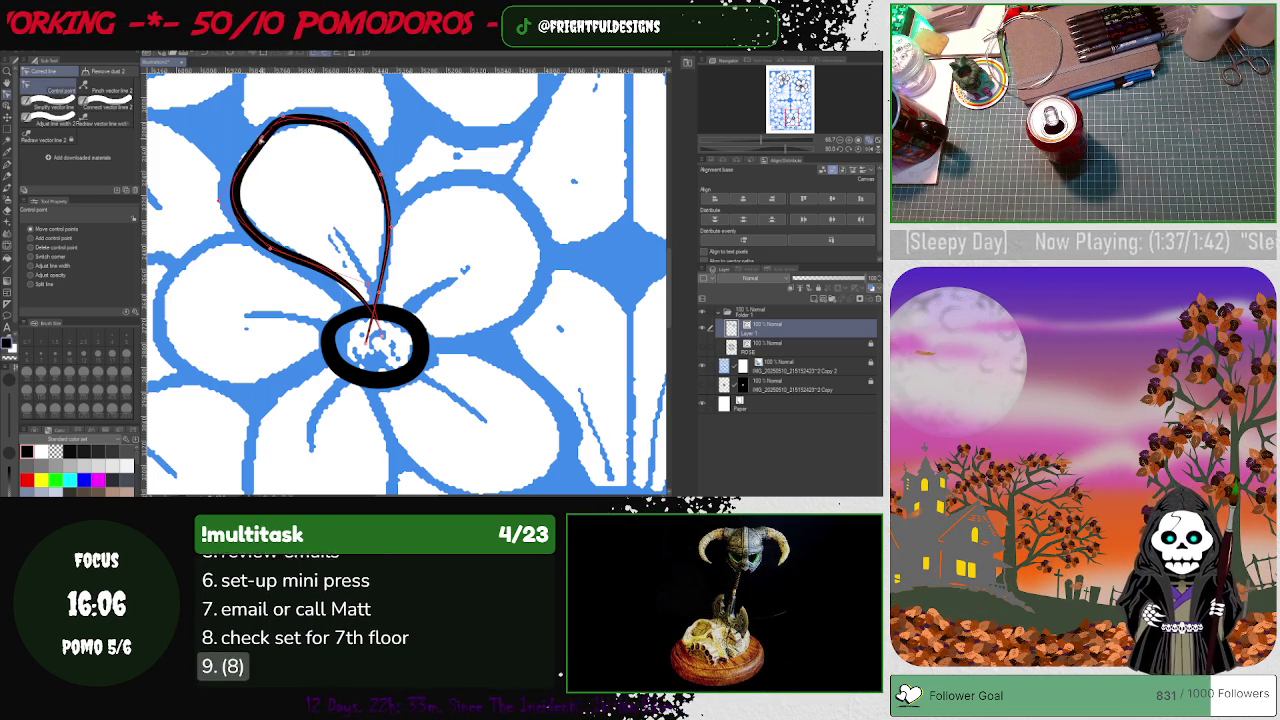
pyautogui.moveTo(258, 141); pyautogui.dragTo(246, 141)
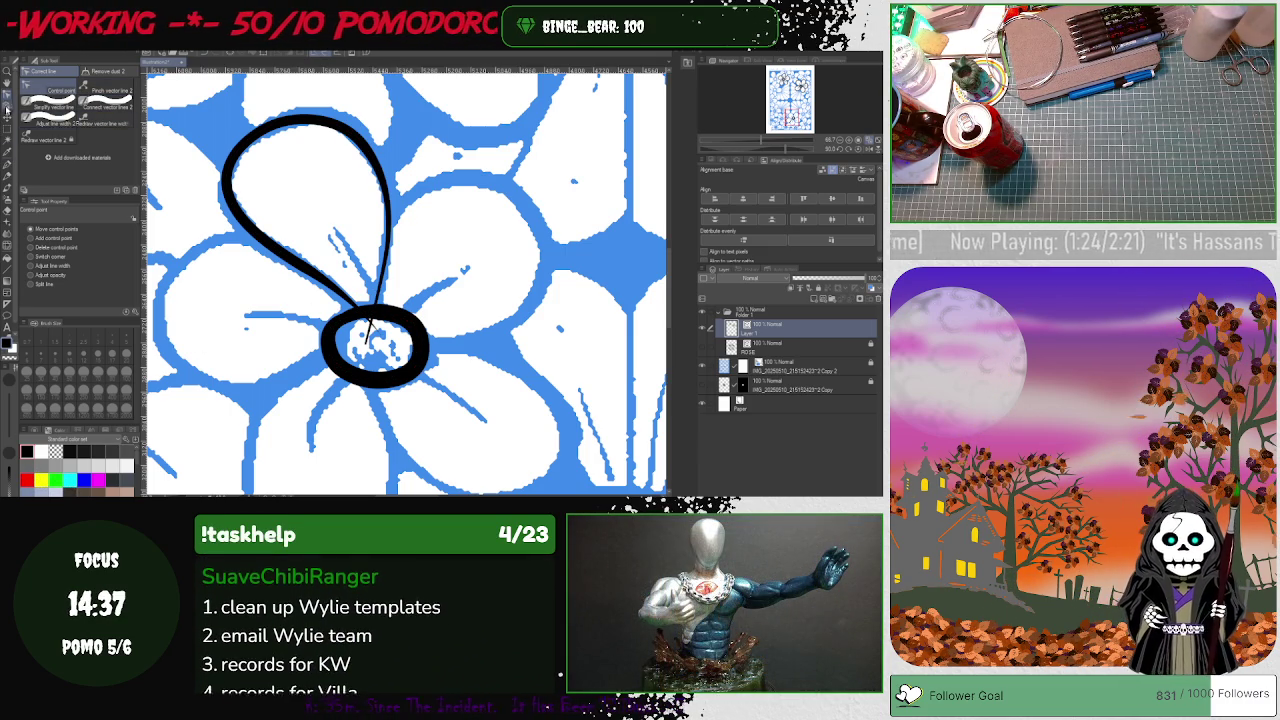
# - Copy and paste the black petal loop, placing the duplicate to the right
pyautogui.press('o')
pyautogui.click(268, 129)
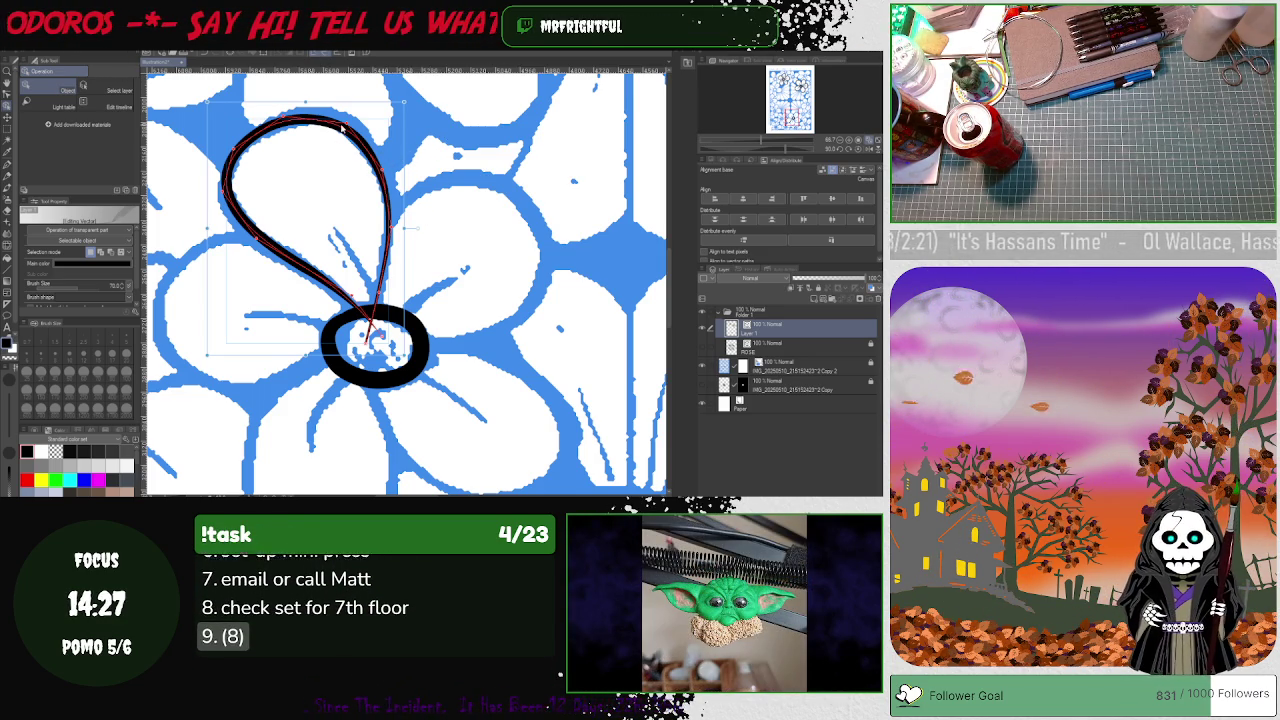
pyautogui.hotkey('ctrl', 'c')
pyautogui.hotkey('ctrl', 'v')
pyautogui.moveTo(380, 148); pyautogui.dragTo(525, 188)
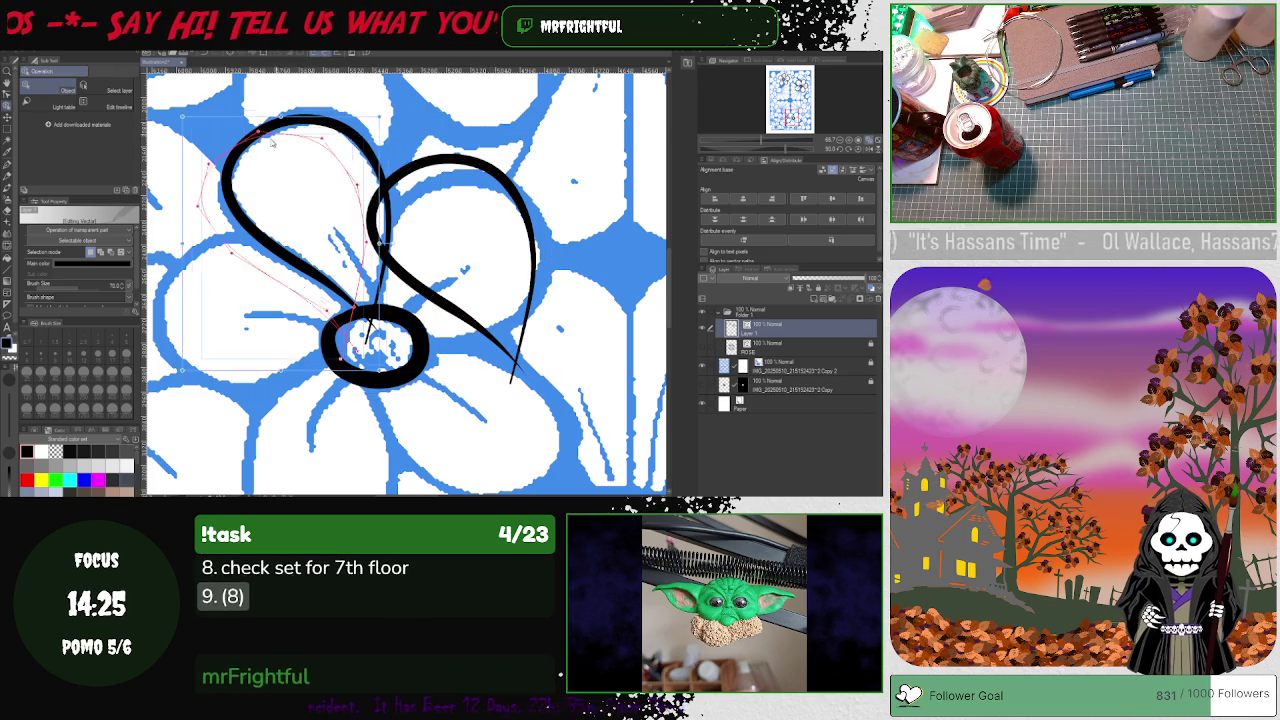
# - Rotate the copy clockwise with its base on the flower centre, then reshape its left side
pyautogui.moveTo(295, 128); pyautogui.dragTo(370, 152)
pyautogui.moveTo(345, 342); pyautogui.dragTo(370, 325)
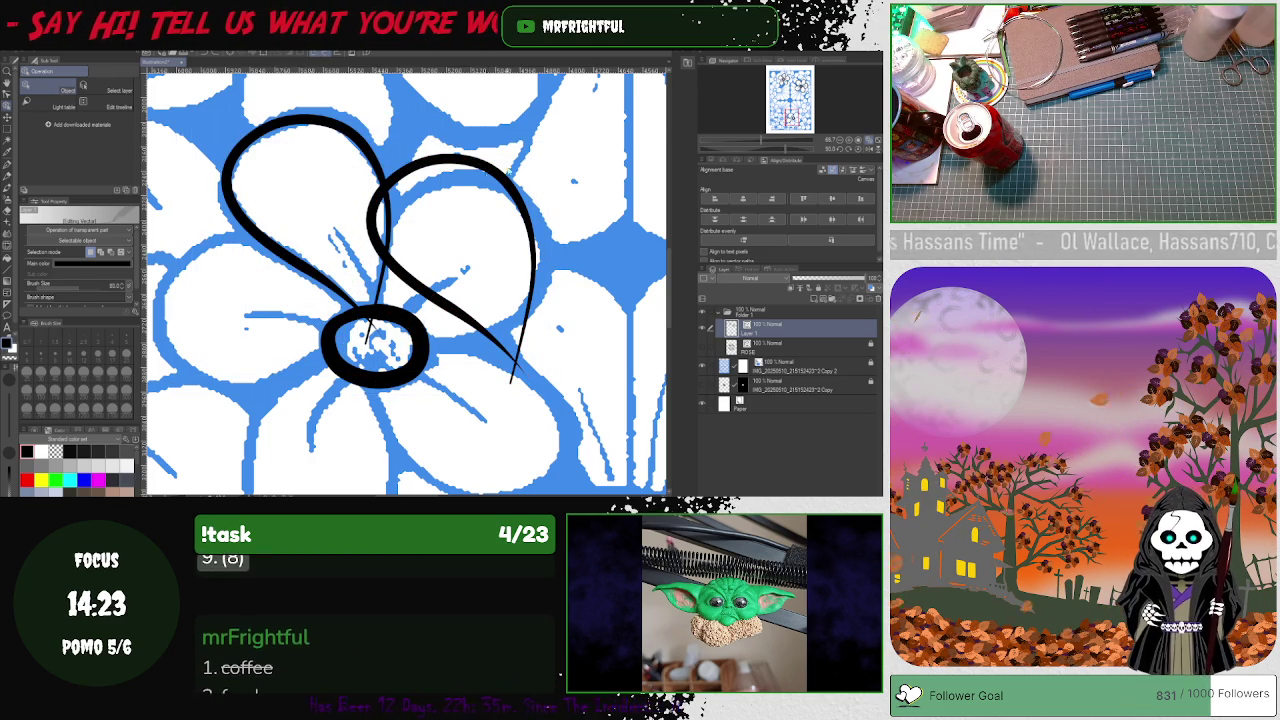
pyautogui.click(484, 170)
pyautogui.moveTo(550, 140); pyautogui.dragTo(511, 283)
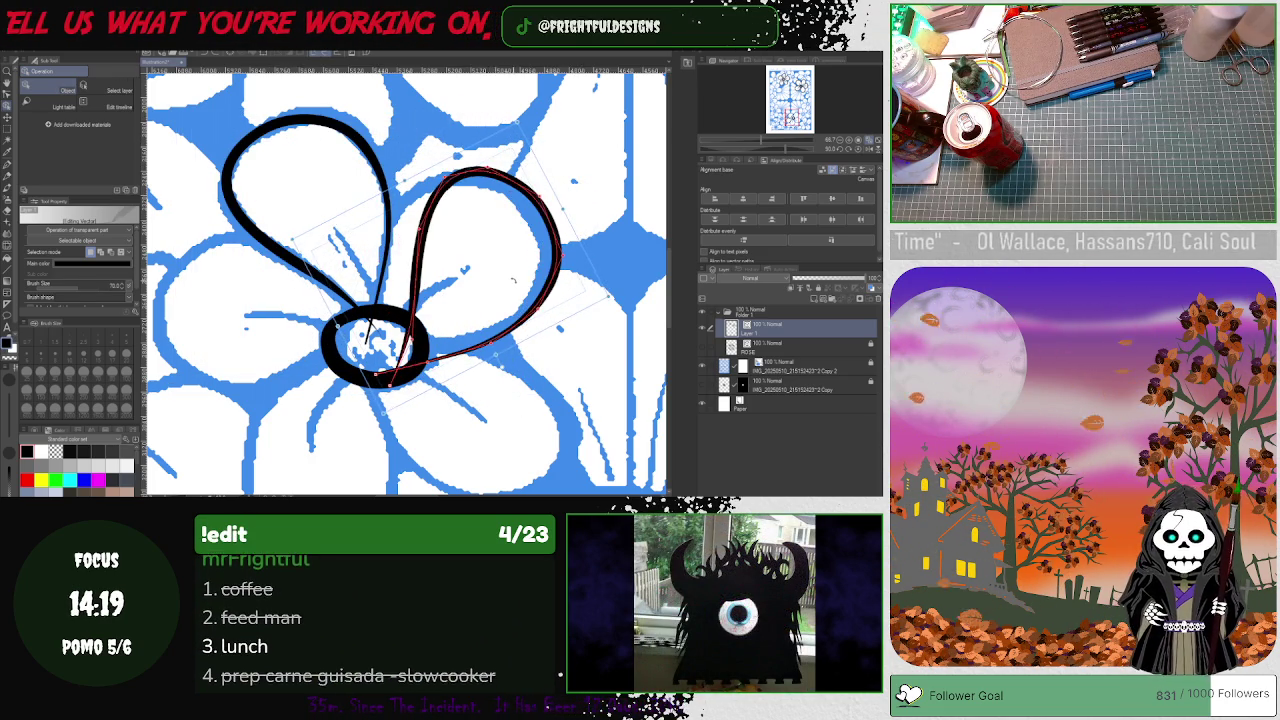
pyautogui.moveTo(511, 283); pyautogui.dragTo(547, 256)
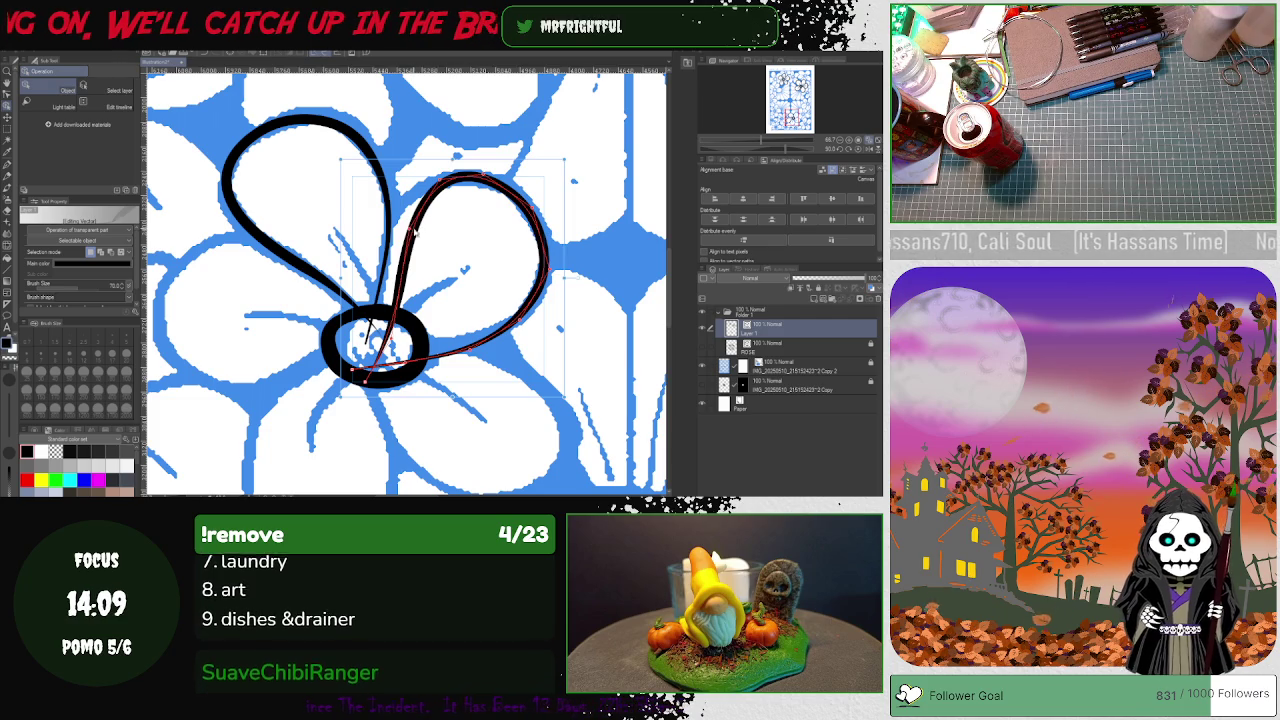
pyautogui.moveTo(398, 228); pyautogui.dragTo(385, 213)
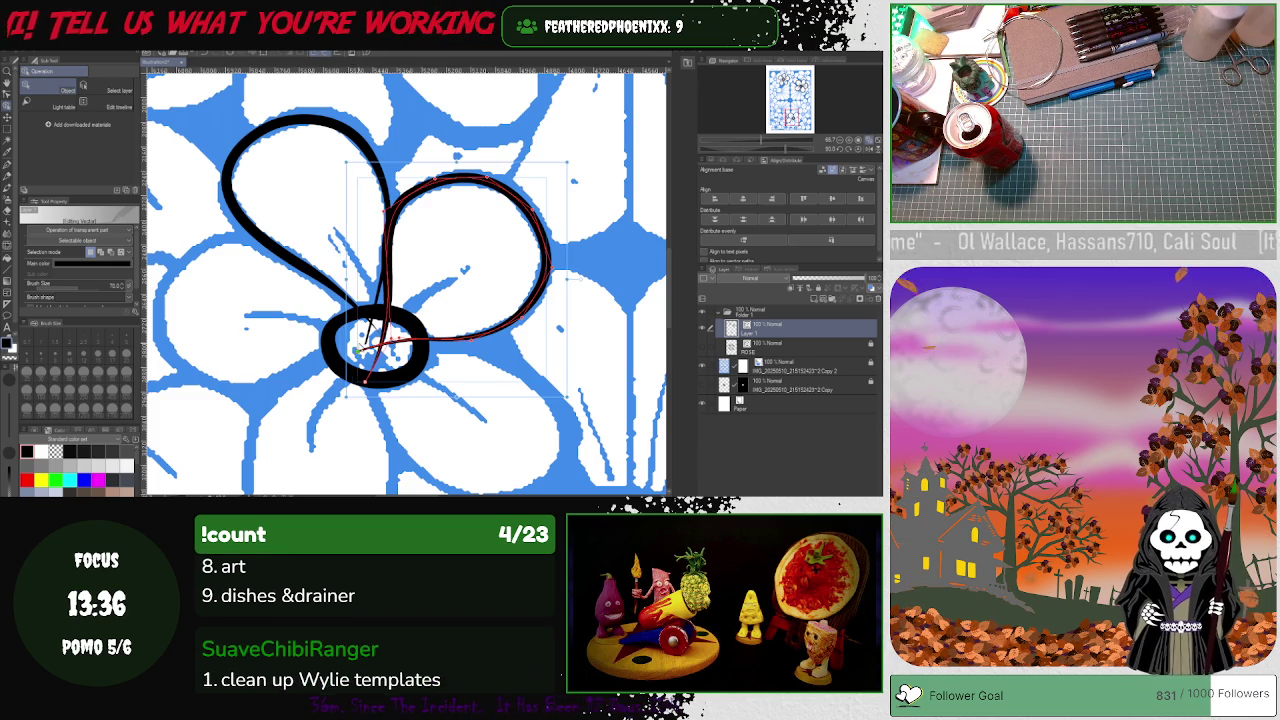
pyautogui.click(8, 100)
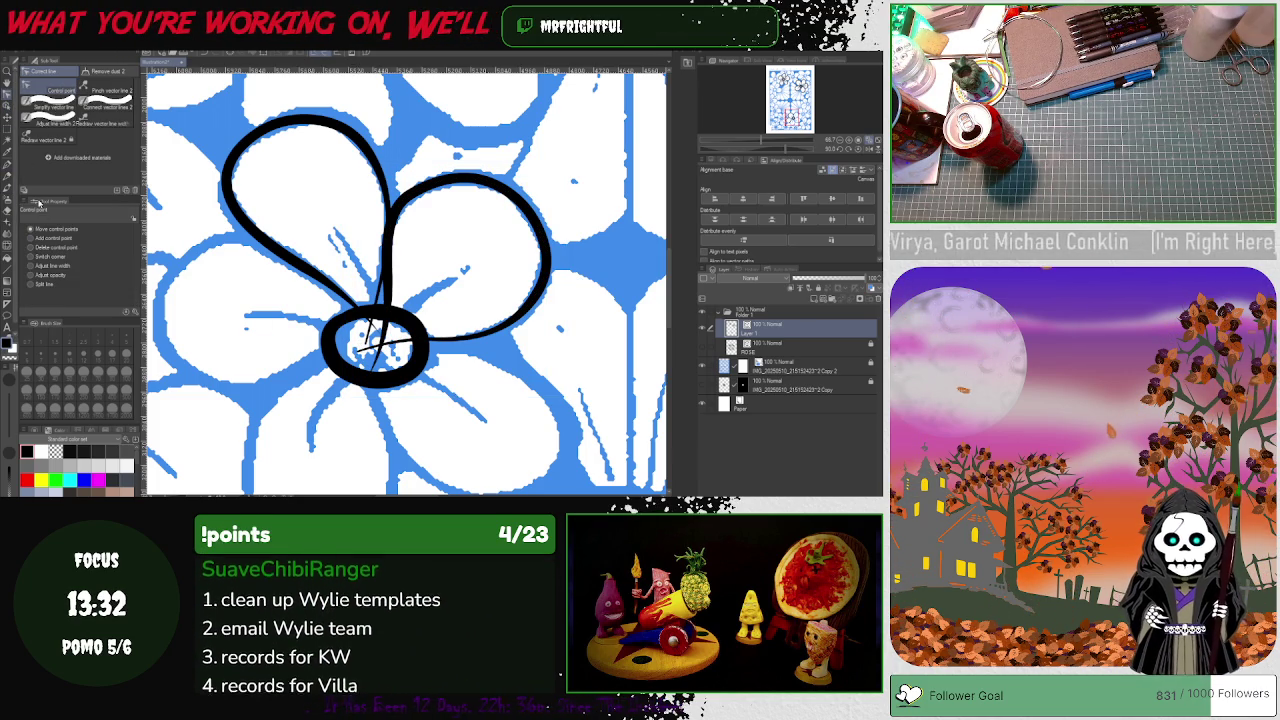
pyautogui.click(36, 265)
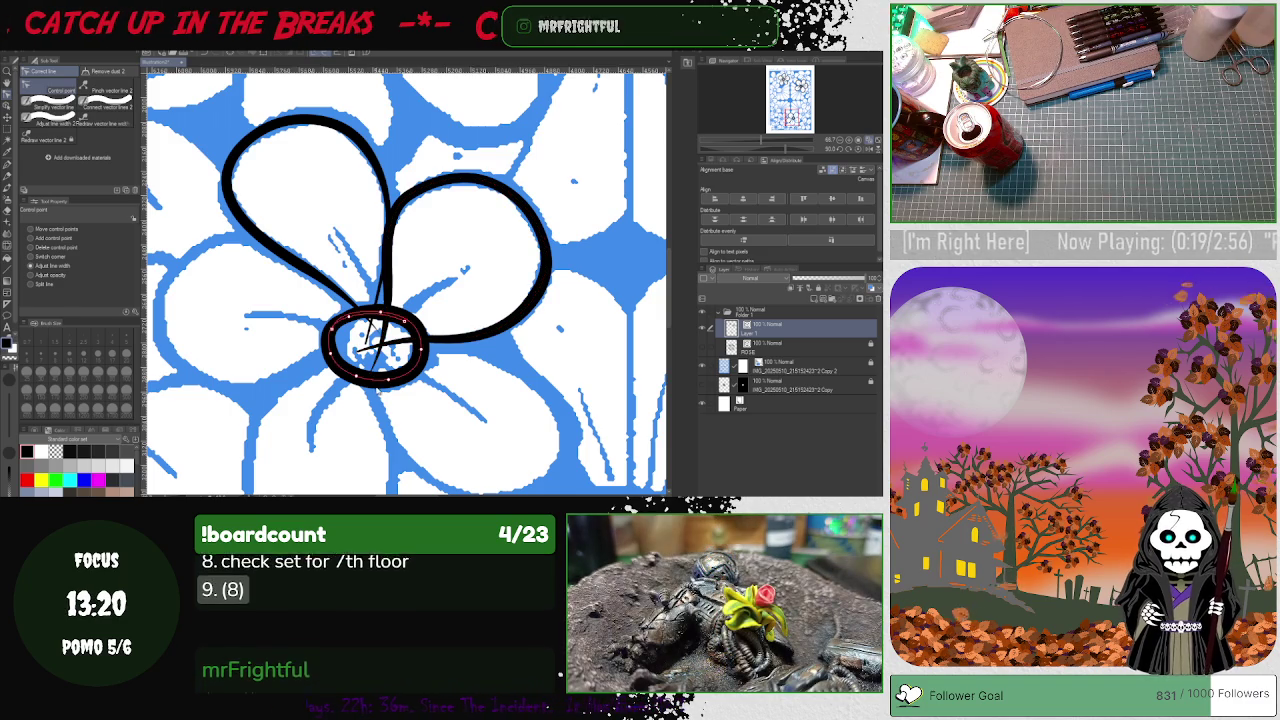
pyautogui.click(310, 338)
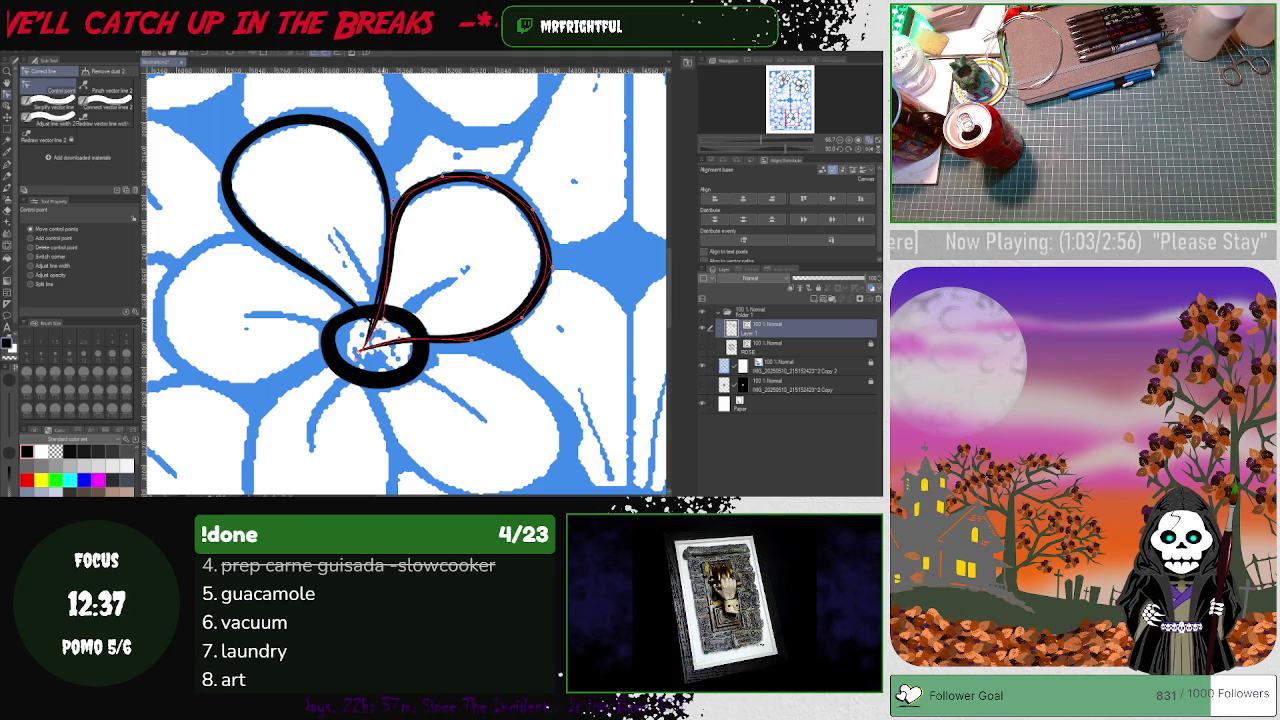
pyautogui.click(380, 230)
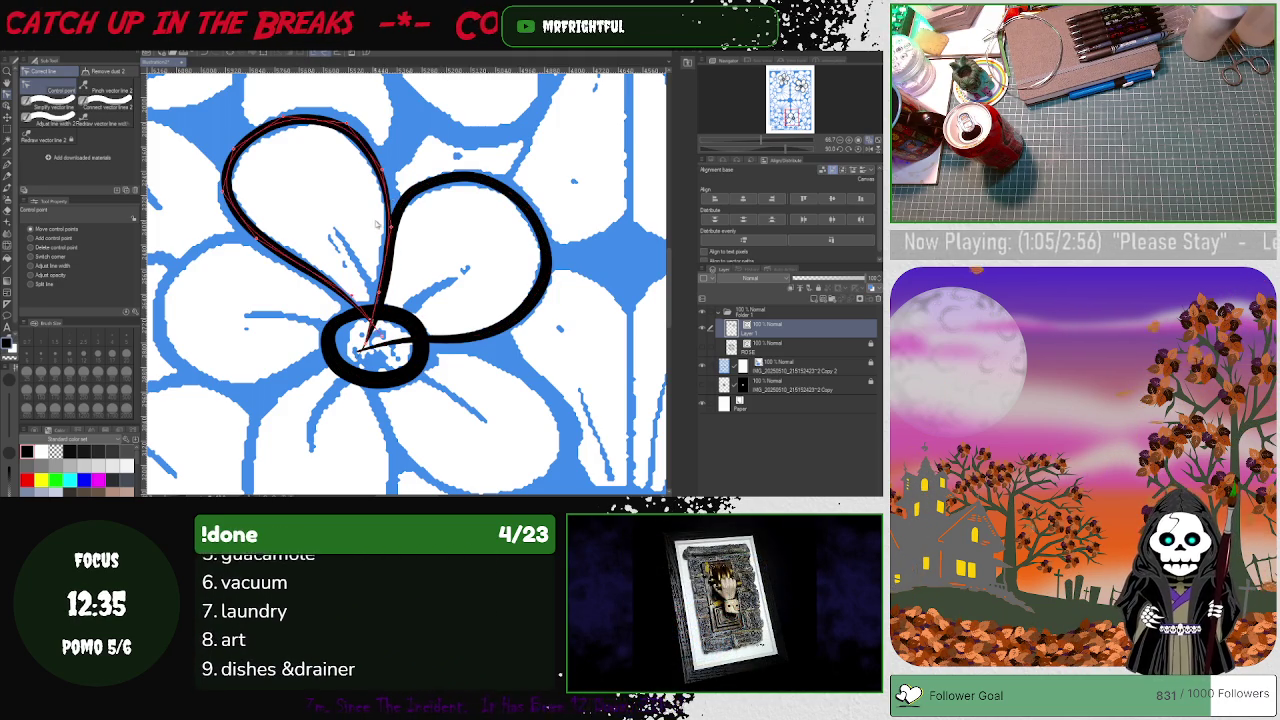
pyautogui.click(397, 226)
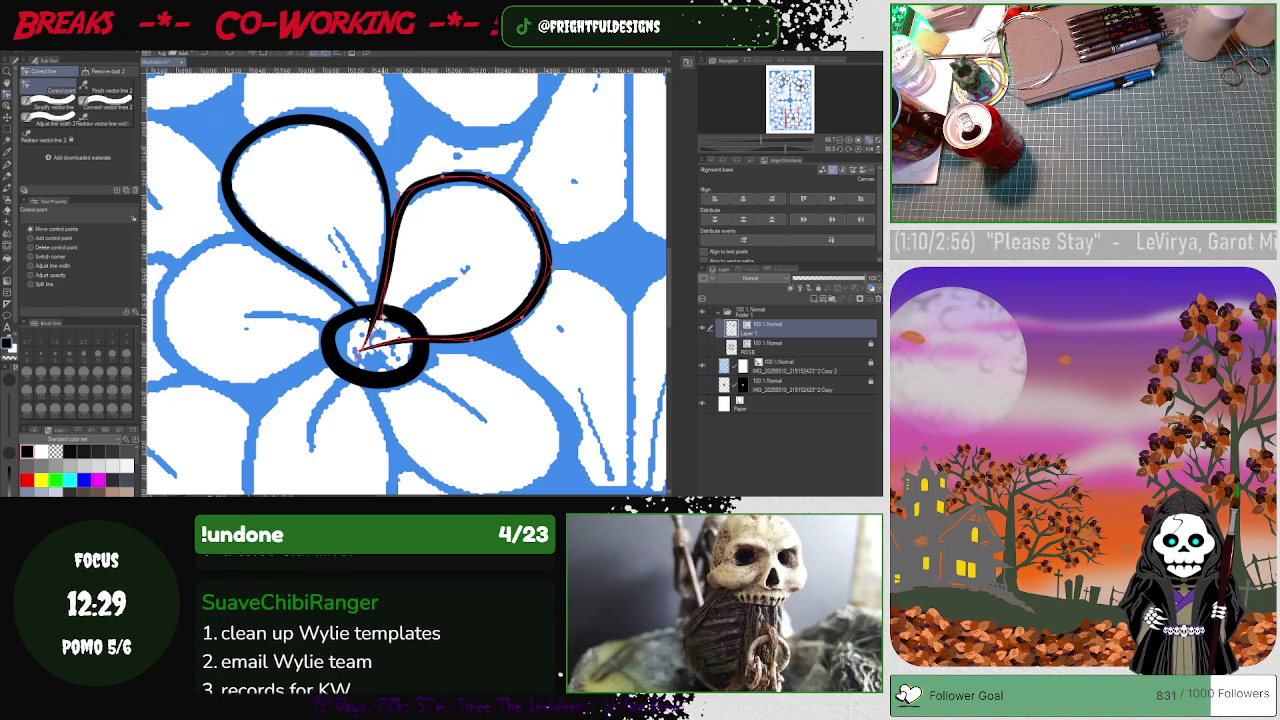
pyautogui.click(350, 256)
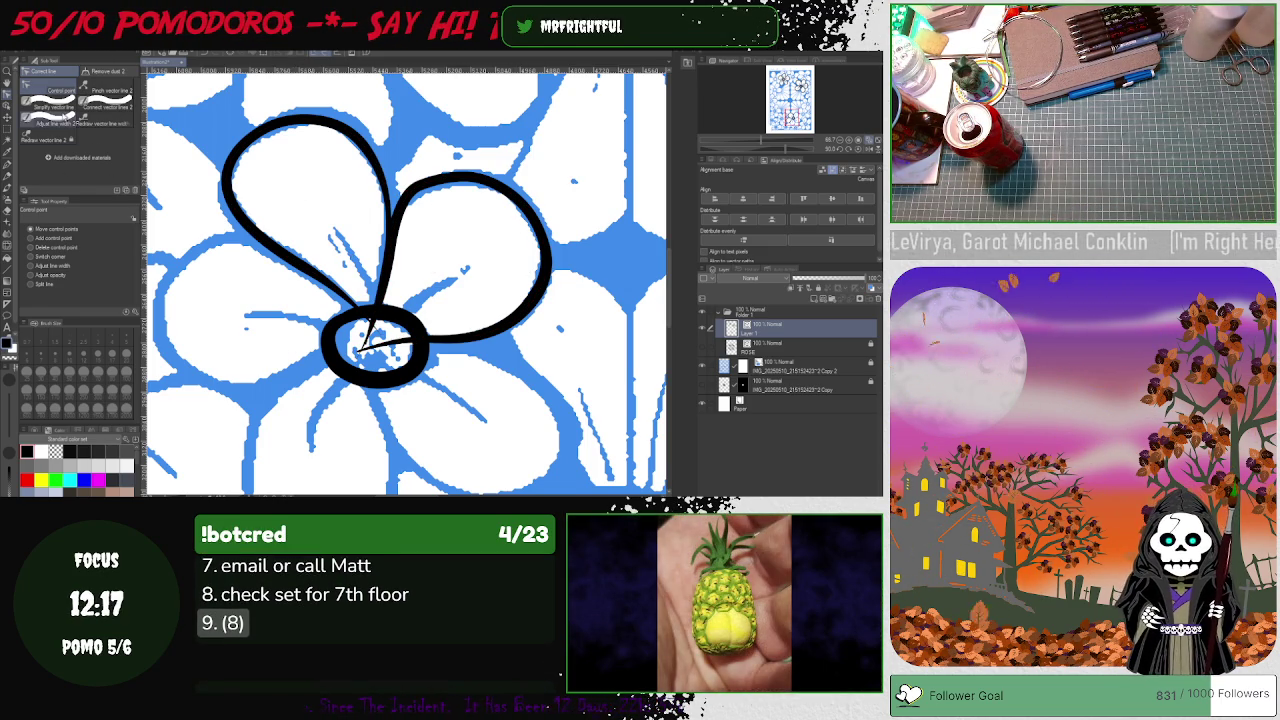
pyautogui.press('o')
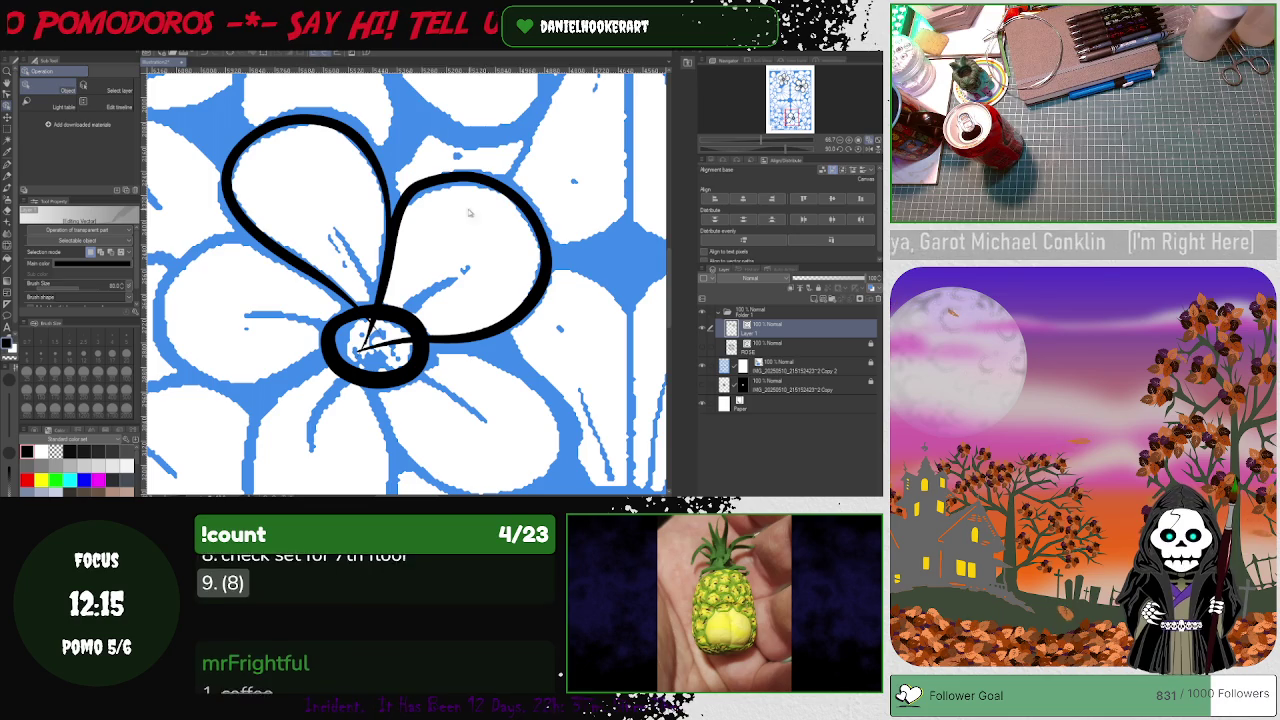
# - Rotate the right petal outline downward over the lower-right petal, undoing an extra rotation
pyautogui.click(421, 186)
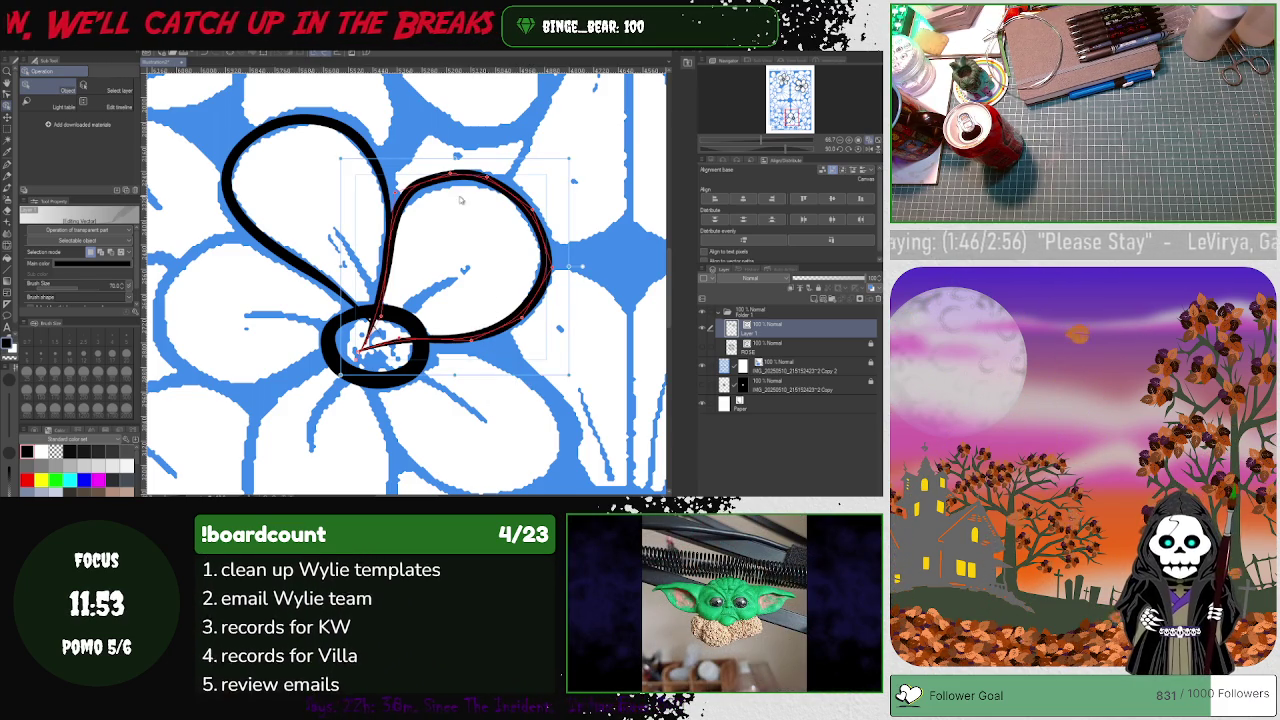
pyautogui.moveTo(572, 266)
pyautogui.mouseDown()
pyautogui.moveTo(585, 270)
pyautogui.moveTo(514, 405)
pyautogui.moveTo(530, 400)
pyautogui.mouseUp()
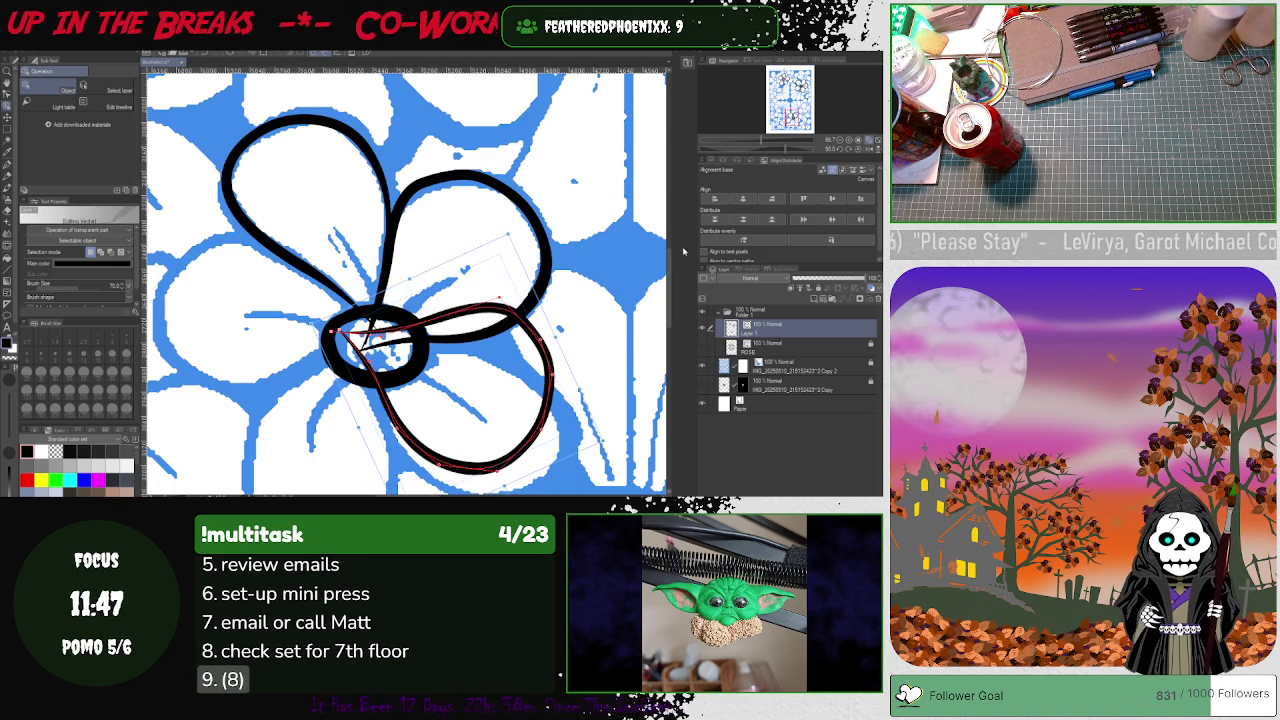
pyautogui.click(664, 285)
pyautogui.moveTo(664, 285); pyautogui.dragTo(668, 300)
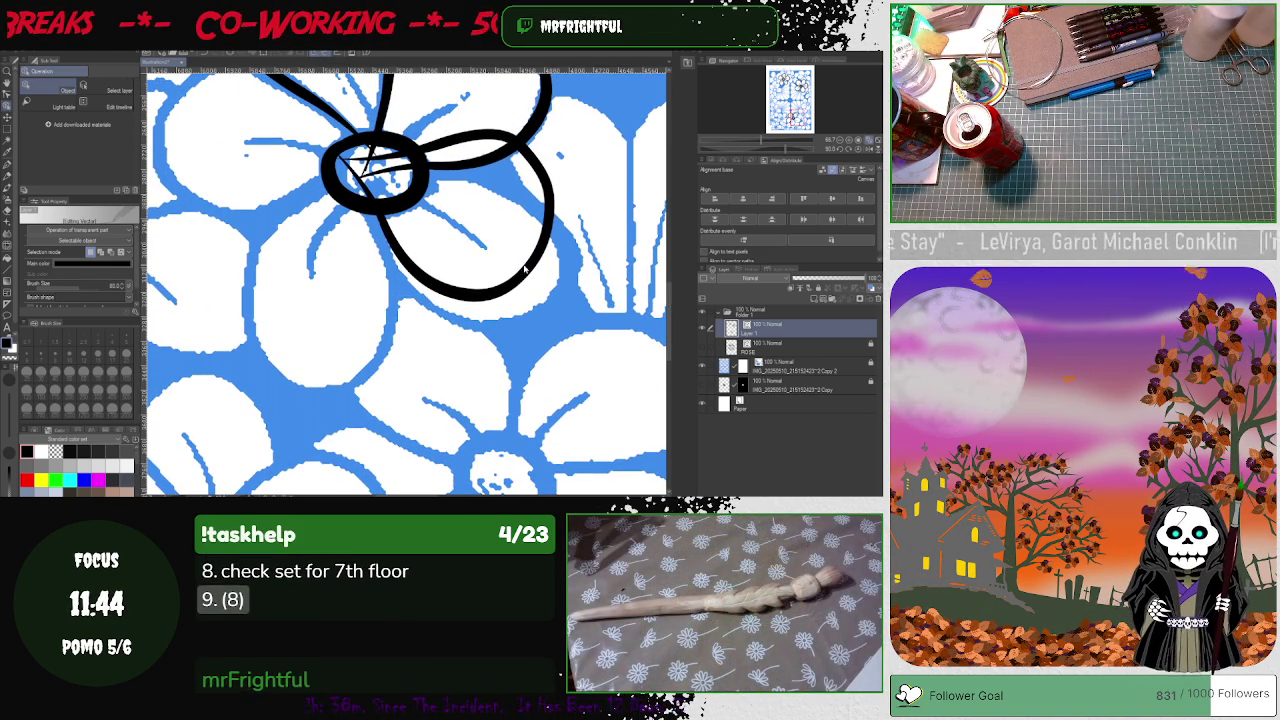
pyautogui.moveTo(545, 275); pyautogui.dragTo(540, 325)
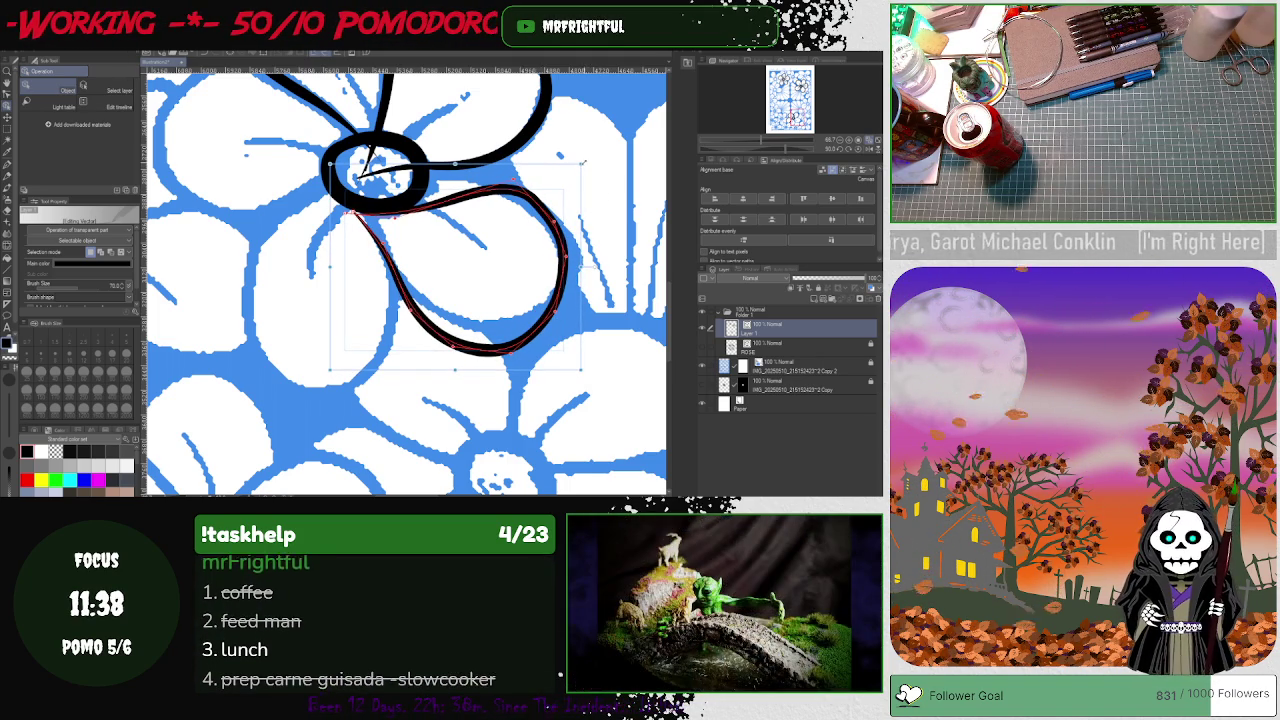
pyautogui.moveTo(584, 166); pyautogui.dragTo(605, 208)
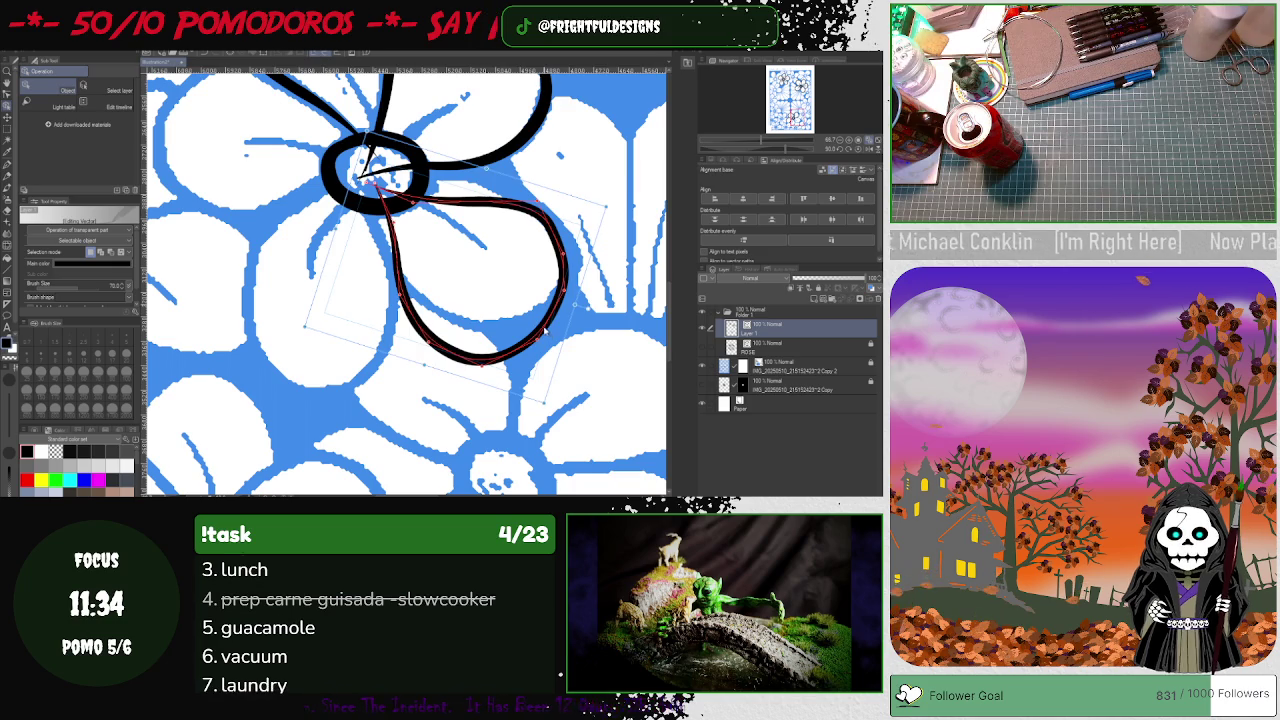
pyautogui.hotkey('ctrl', 'z')
pyautogui.hotkey('ctrl', 'z')
pyautogui.hotkey('ctrl', 'z')
# - Nudge the outline down, then bend its left side, bottom and upper-right curves onto the petal edge
pyautogui.moveTo(548, 302); pyautogui.dragTo(552, 310)
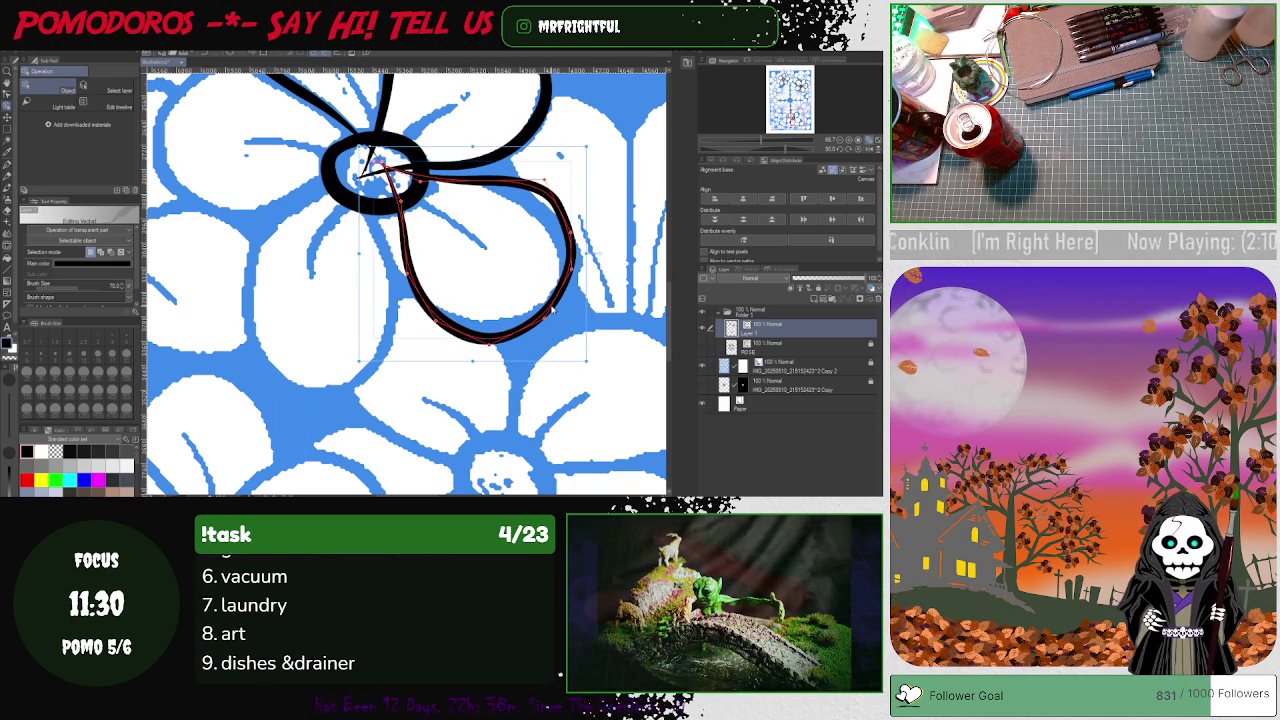
pyautogui.moveTo(552, 310); pyautogui.dragTo(540, 335)
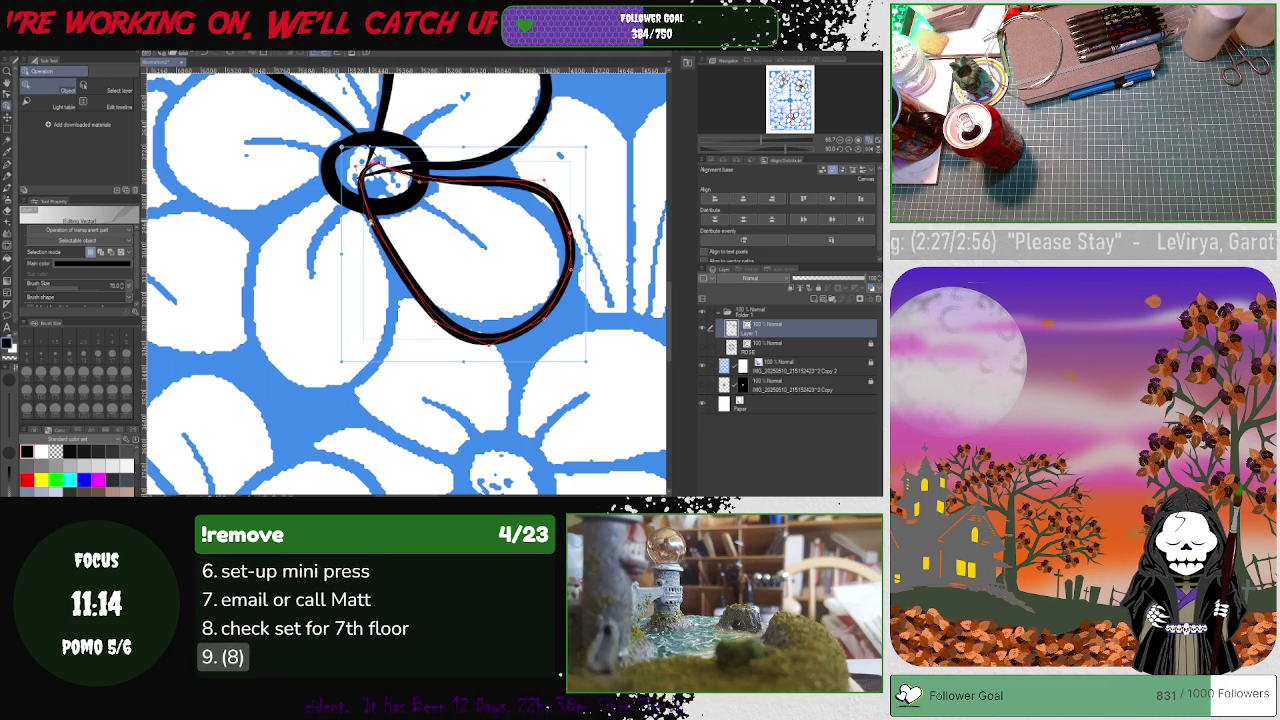
pyautogui.moveTo(410, 285); pyautogui.dragTo(397, 285)
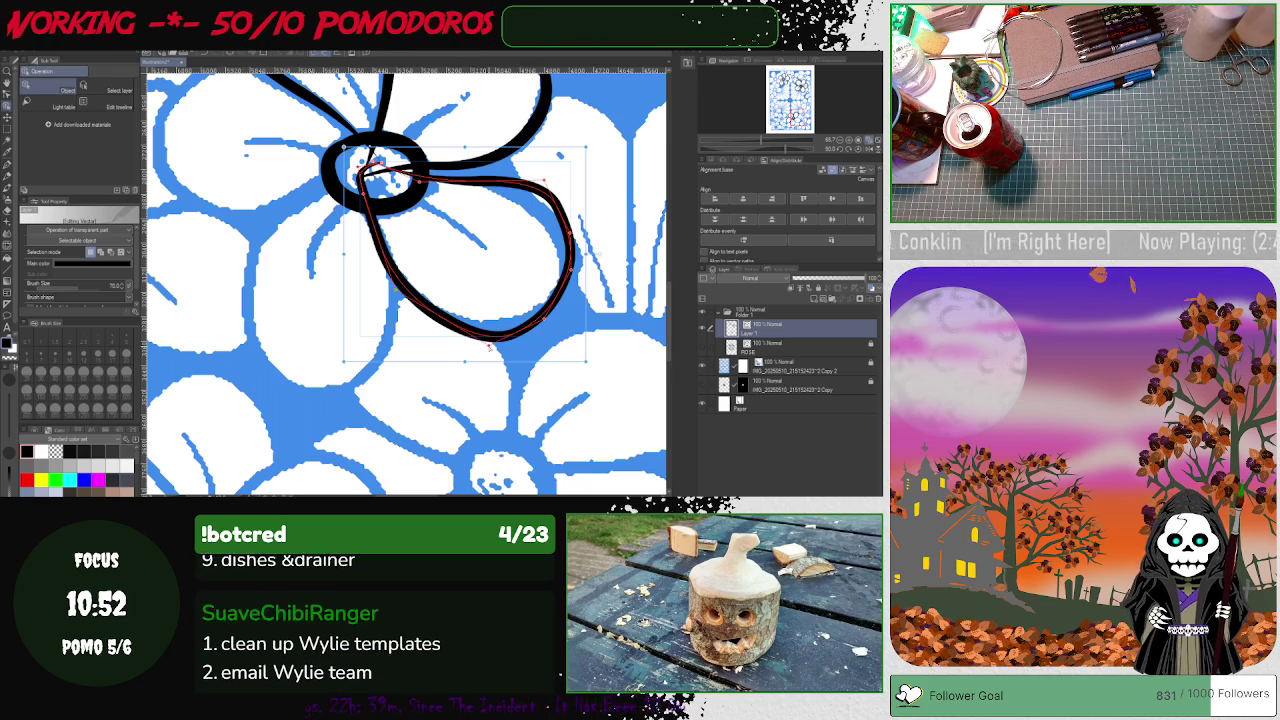
pyautogui.moveTo(490, 343)
pyautogui.mouseDown()
pyautogui.moveTo(468, 331)
pyautogui.moveTo(541, 318)
pyautogui.mouseUp()
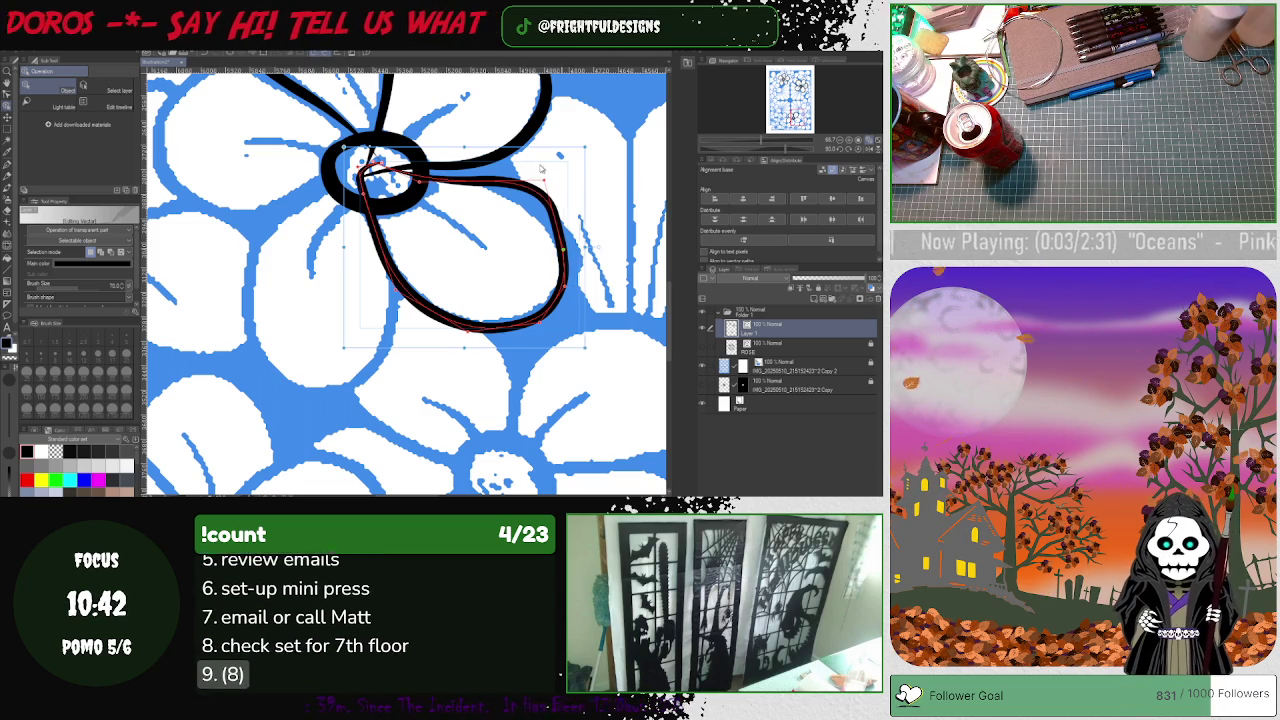
pyautogui.moveTo(545, 185); pyautogui.dragTo(535, 195)
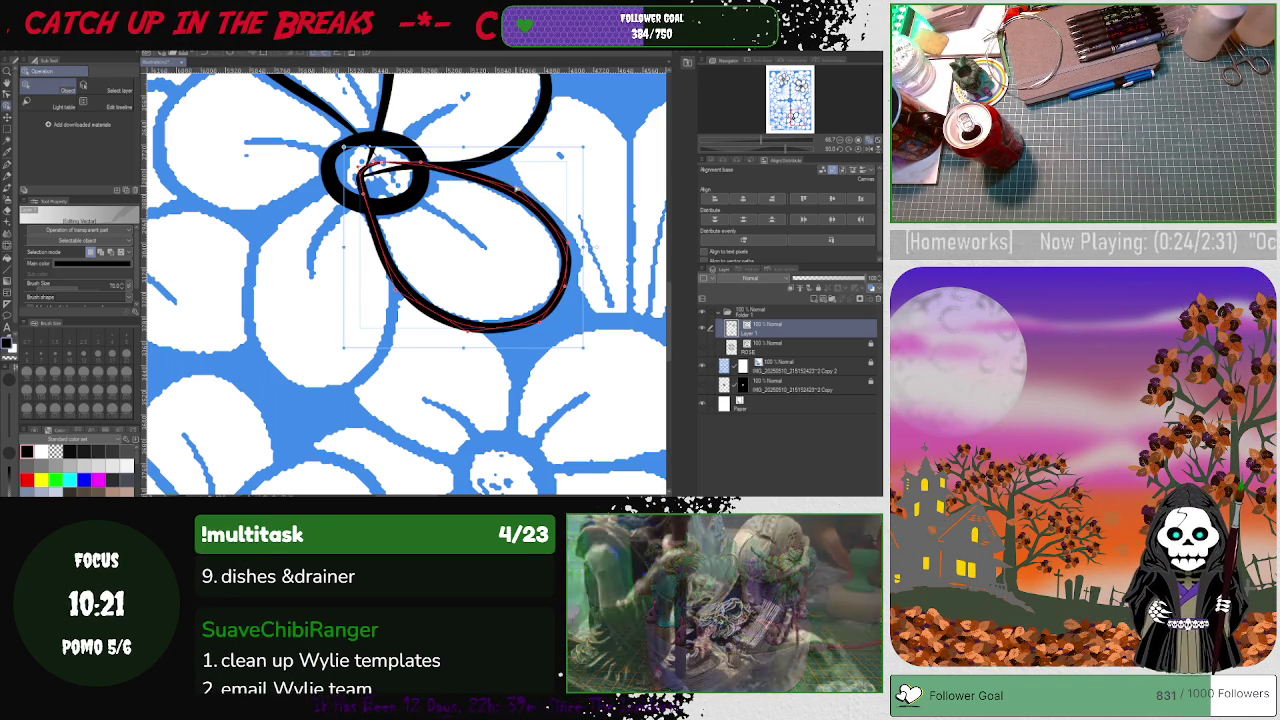
pyautogui.click(455, 170)
pyautogui.click(455, 174)
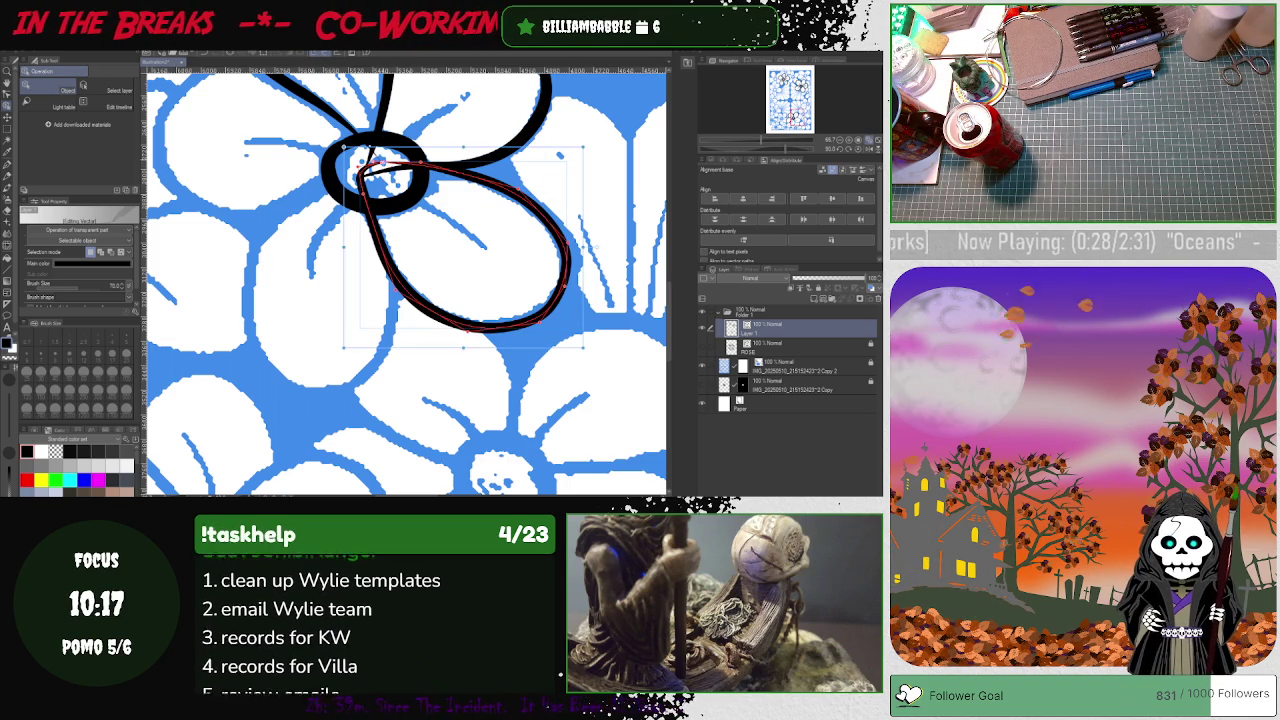
pyautogui.click(455, 172)
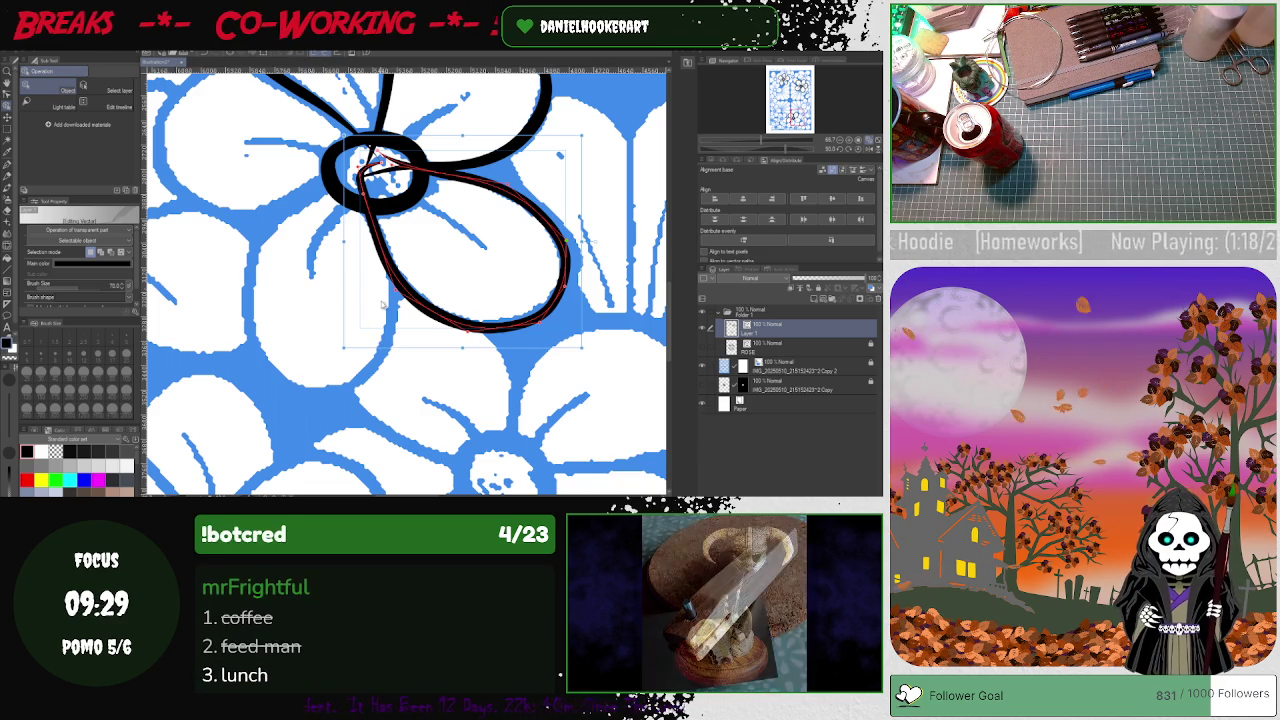
pyautogui.click(371, 171)
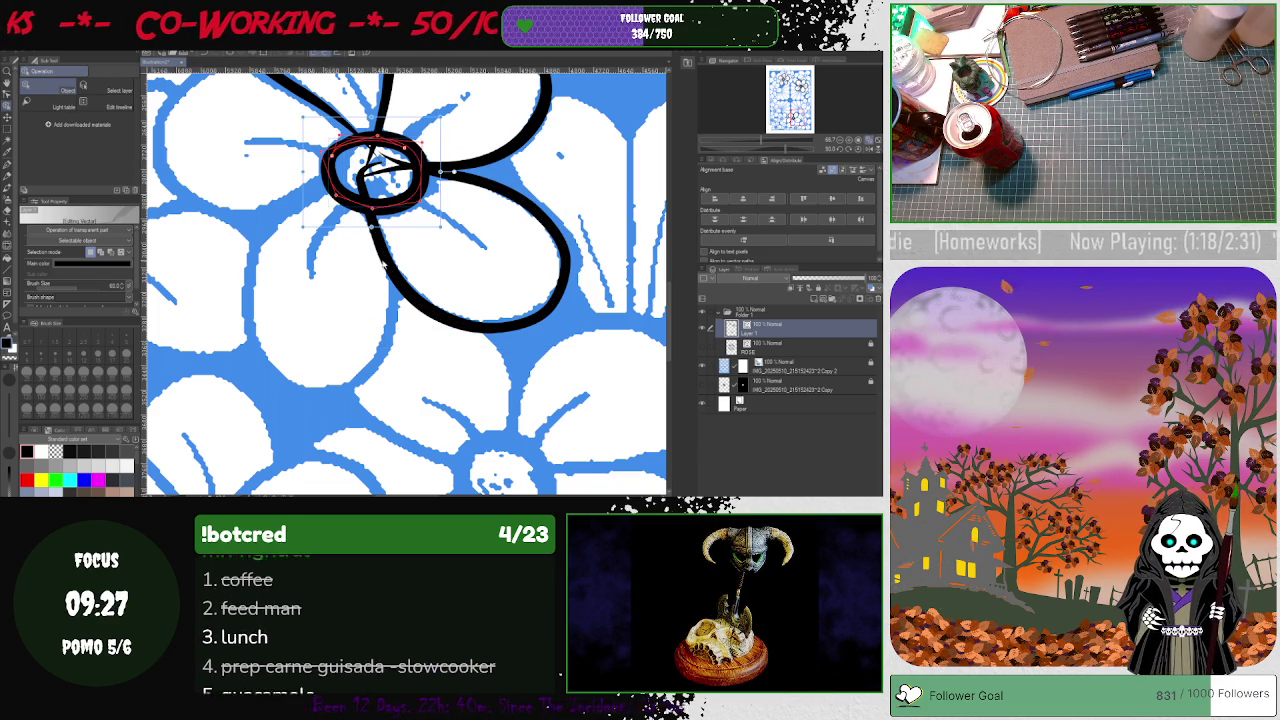
pyautogui.click(388, 310)
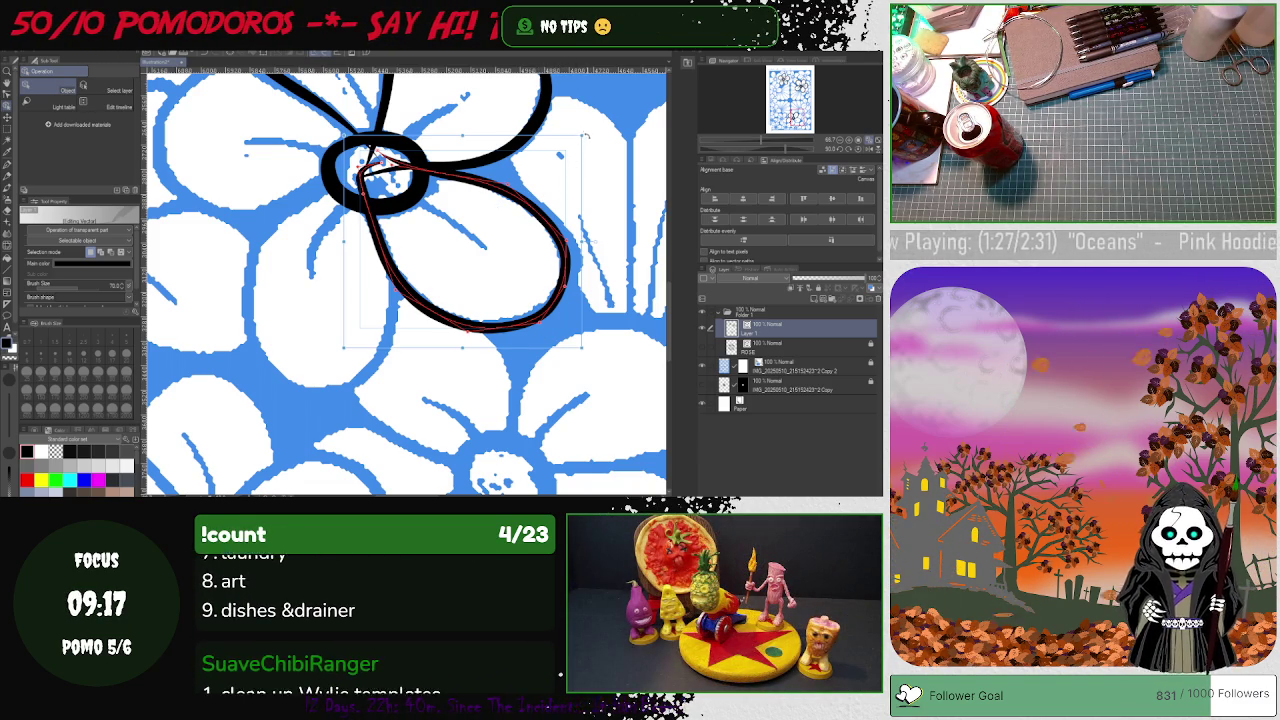
# - Move the teardrop outline over the lower-left petal and adjust its width to match that petal
pyautogui.moveTo(585, 133); pyautogui.dragTo(494, 308)
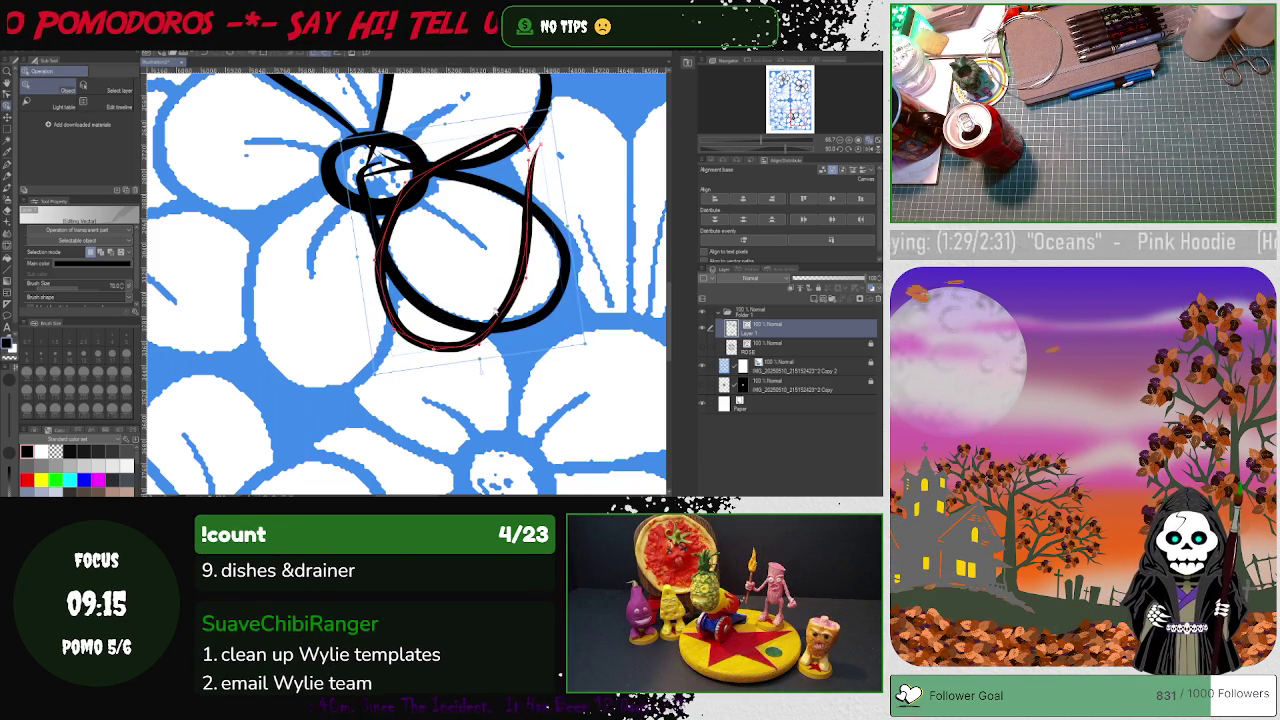
pyautogui.moveTo(505, 312); pyautogui.dragTo(376, 365)
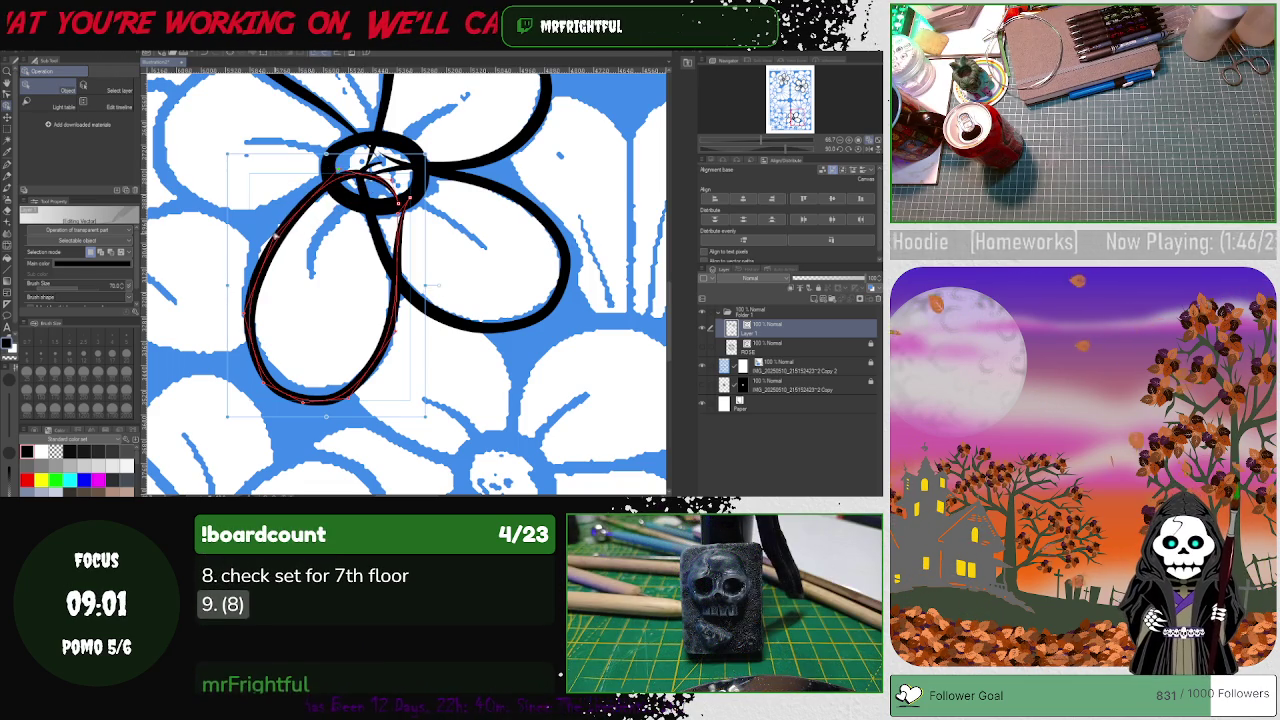
pyautogui.moveTo(300, 212); pyautogui.dragTo(255, 255)
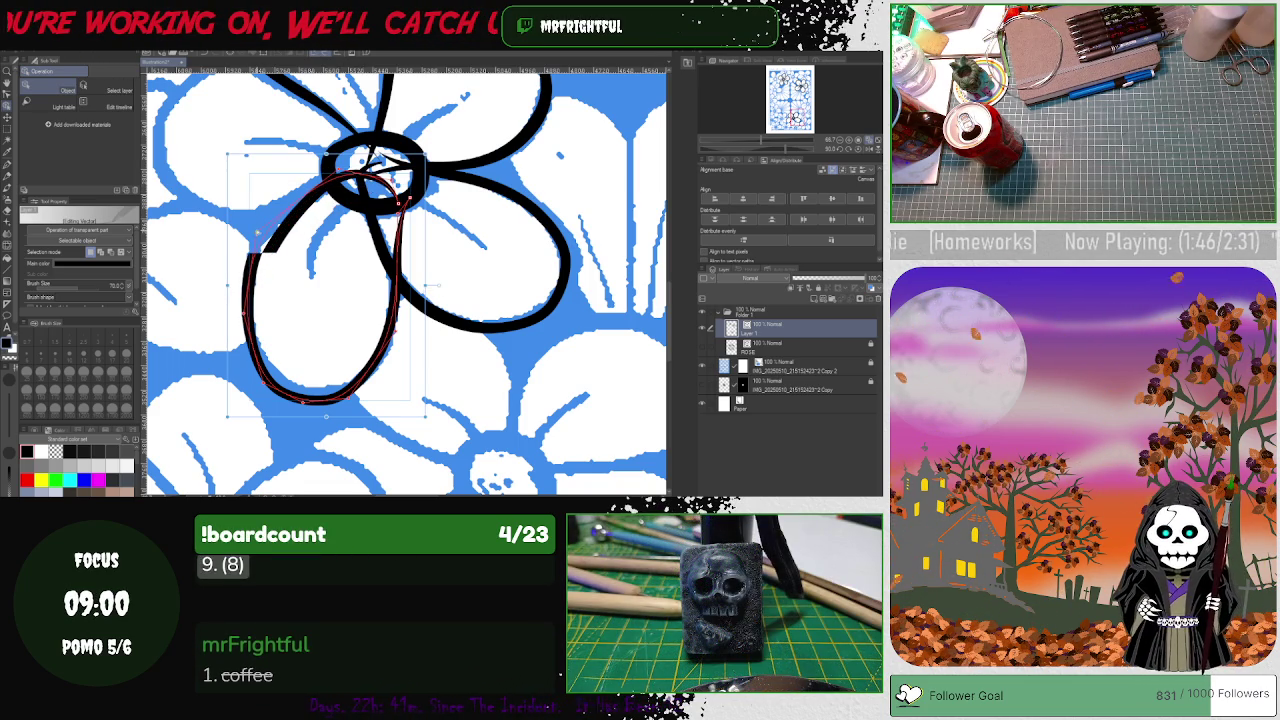
pyautogui.hotkey('ctrl', 'z')
pyautogui.hotkey('ctrl', 'z')
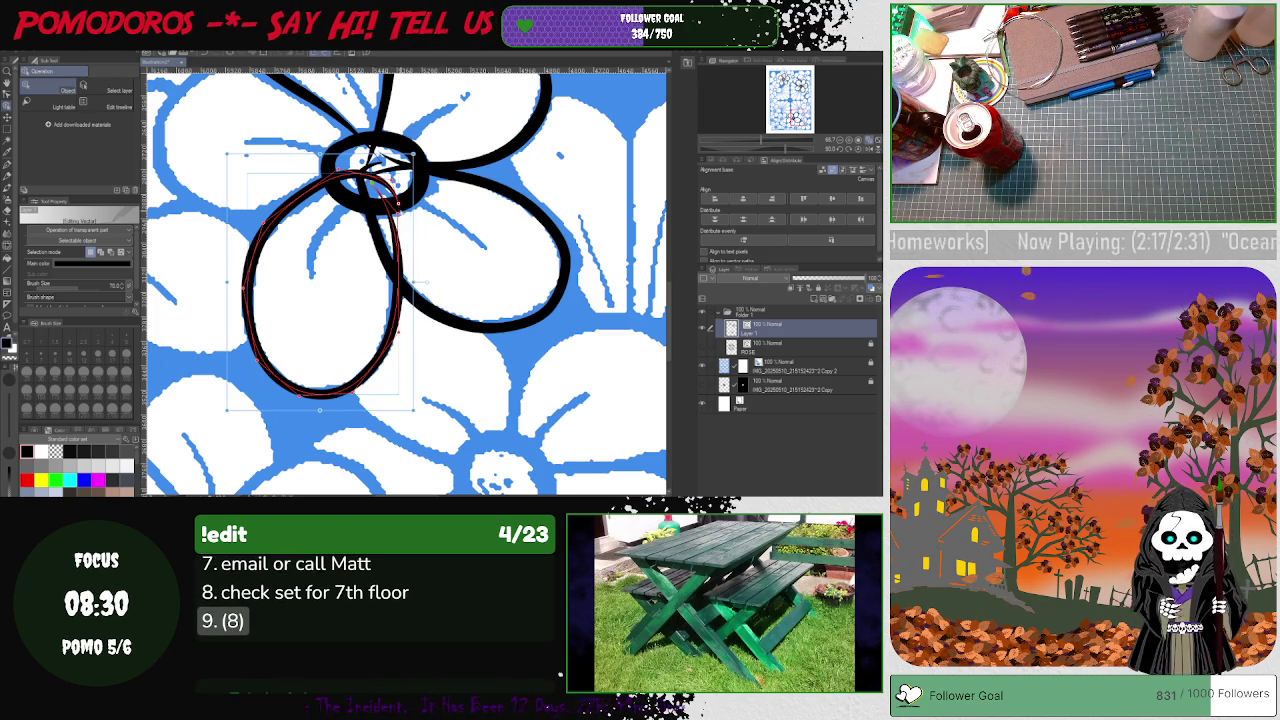
pyautogui.moveTo(412, 280); pyautogui.dragTo(398, 280)
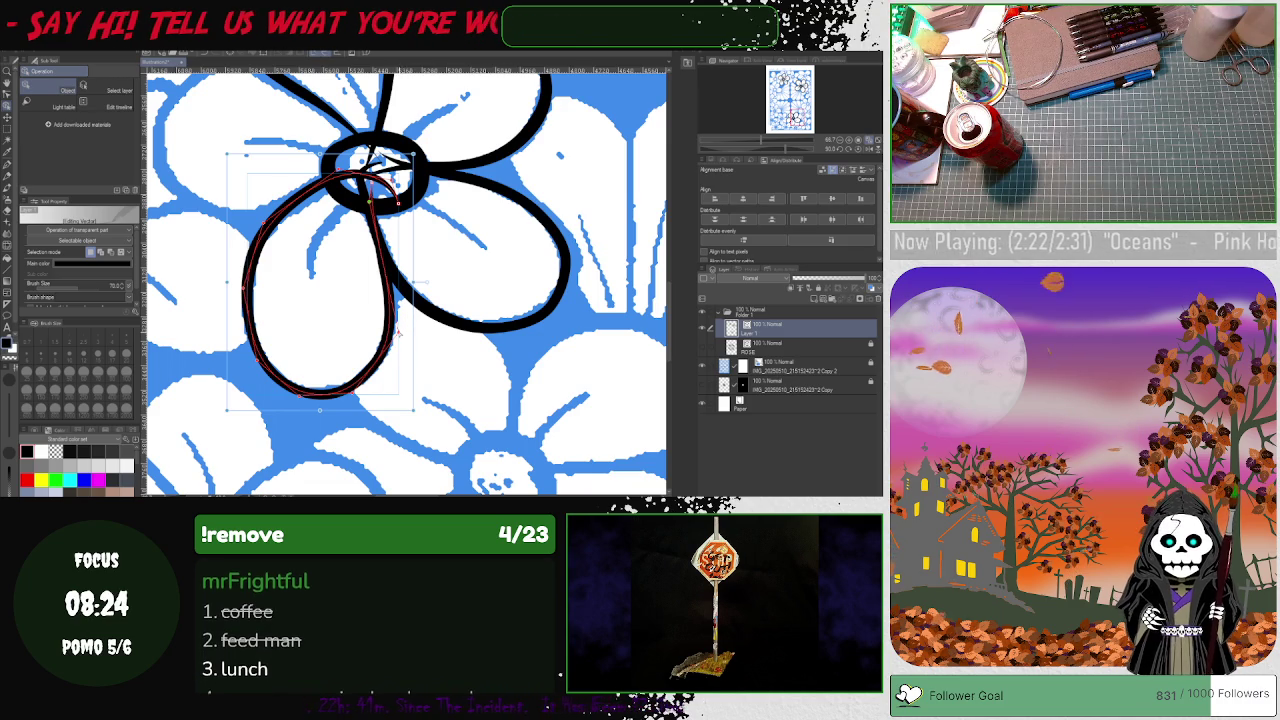
pyautogui.moveTo(400, 325); pyautogui.dragTo(404, 325)
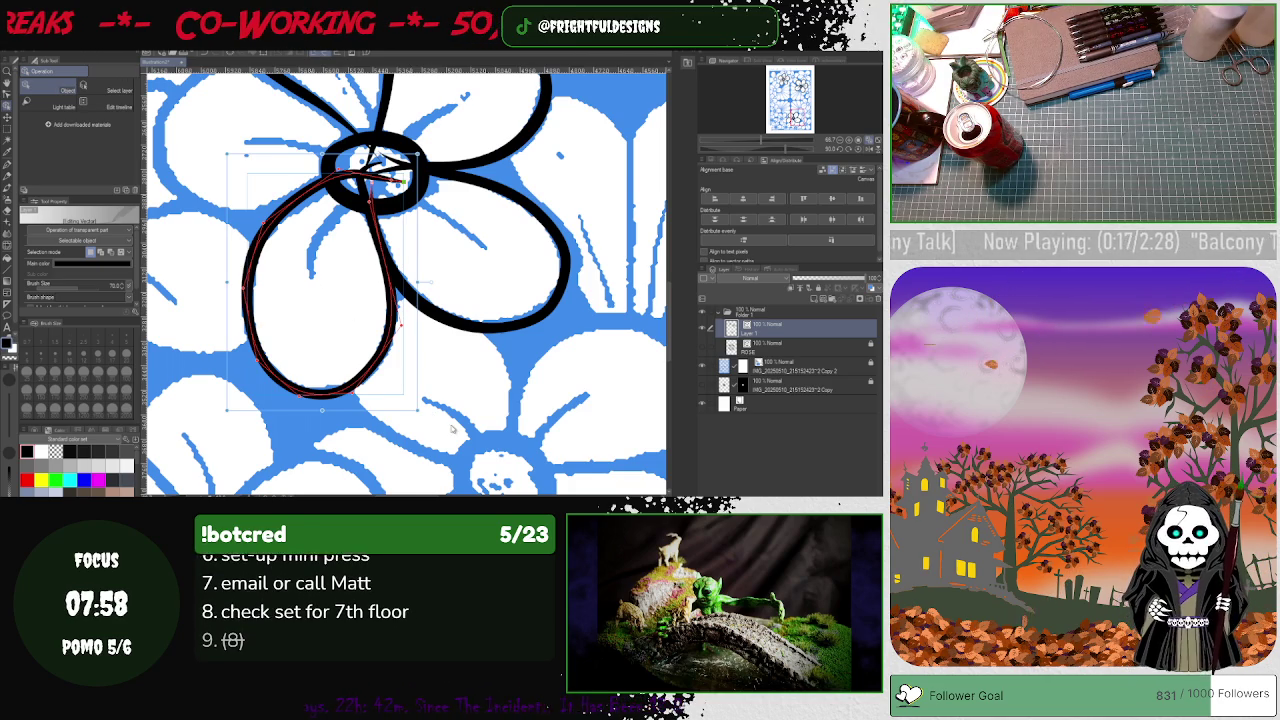
pyautogui.moveTo(494, 298); pyautogui.dragTo(574, 298)
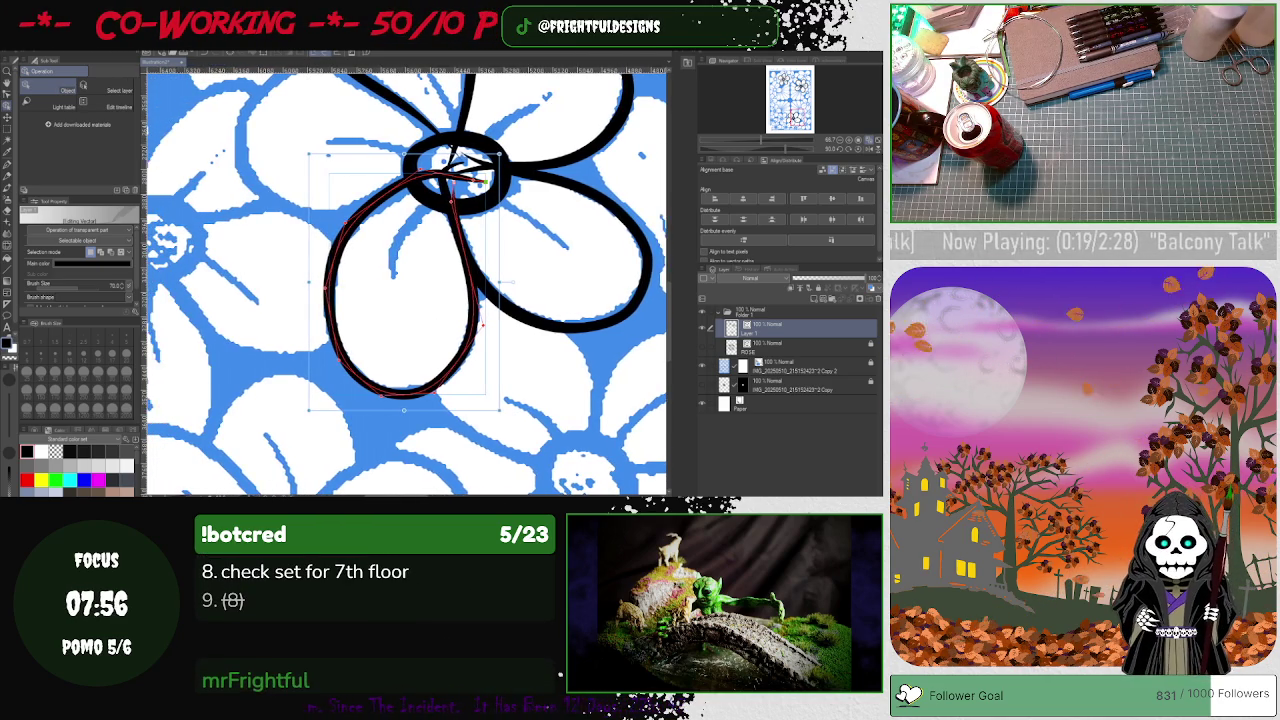
# - Move the thin upper petal outline onto the left petal, rotating its tip to the centre
pyautogui.scroll(3, 664, 284)
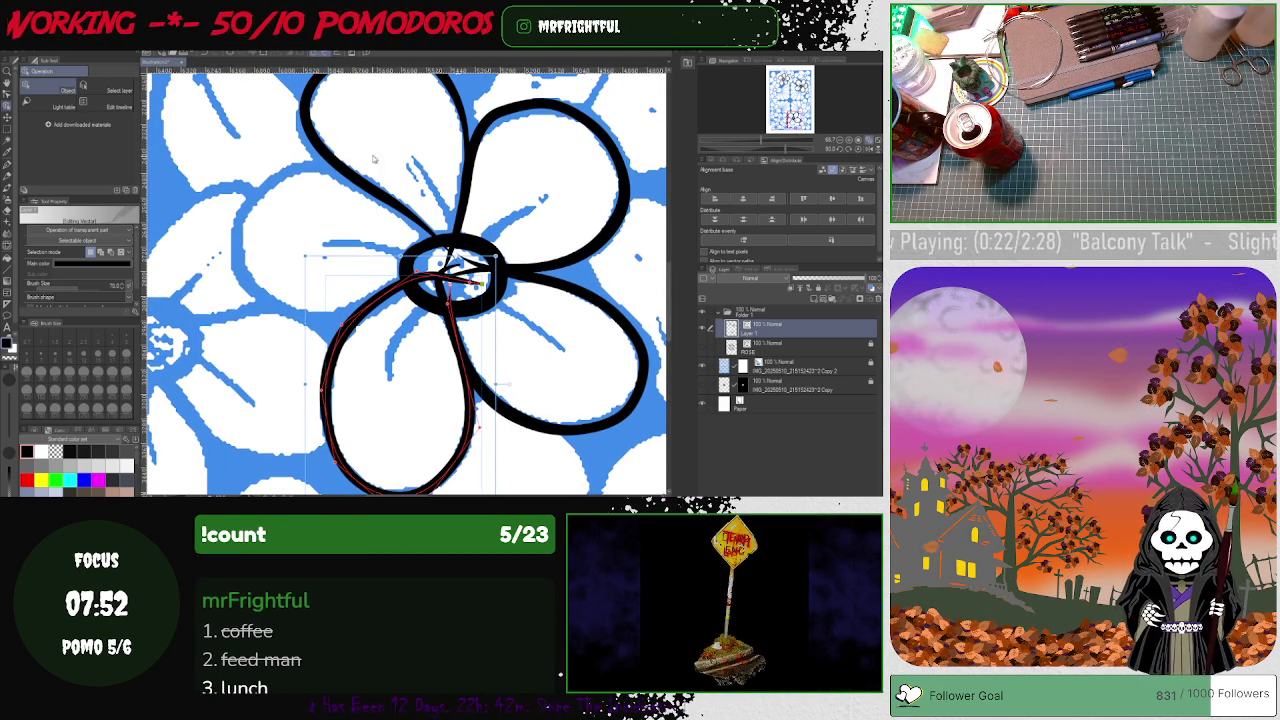
pyautogui.click(390, 199)
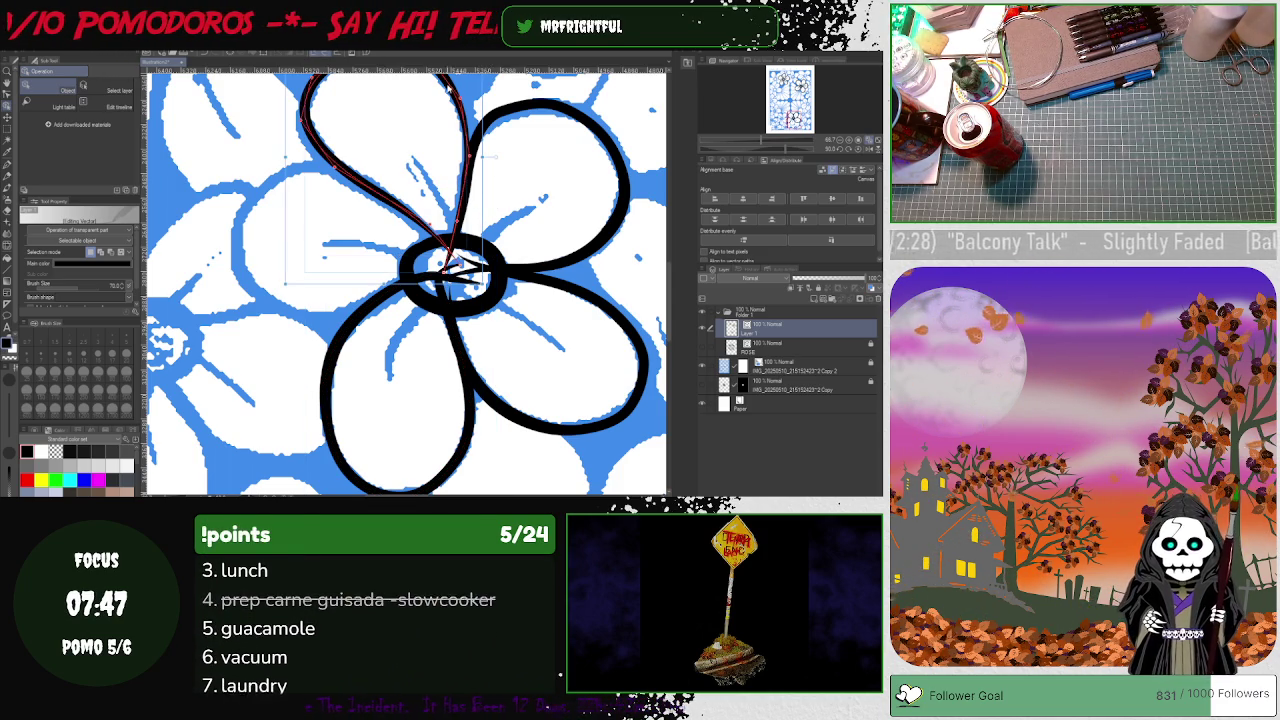
pyautogui.moveTo(448, 86); pyautogui.dragTo(369, 172)
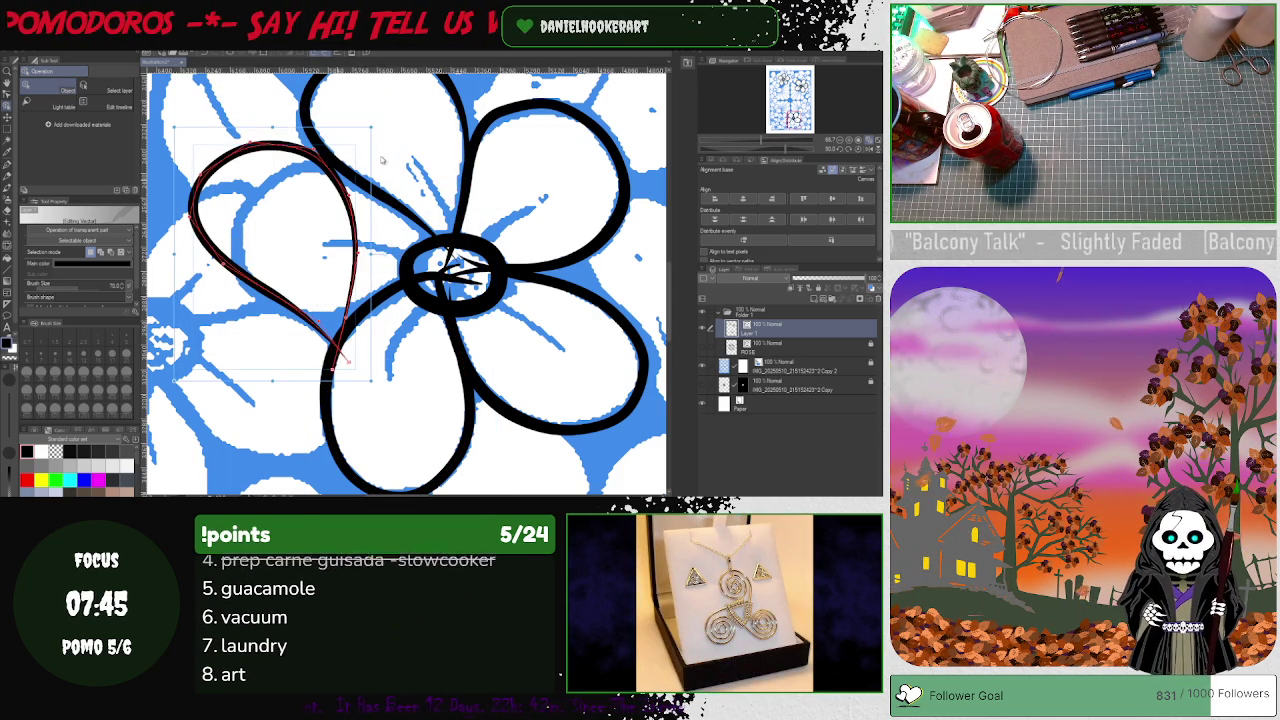
pyautogui.moveTo(378, 126); pyautogui.dragTo(297, 172)
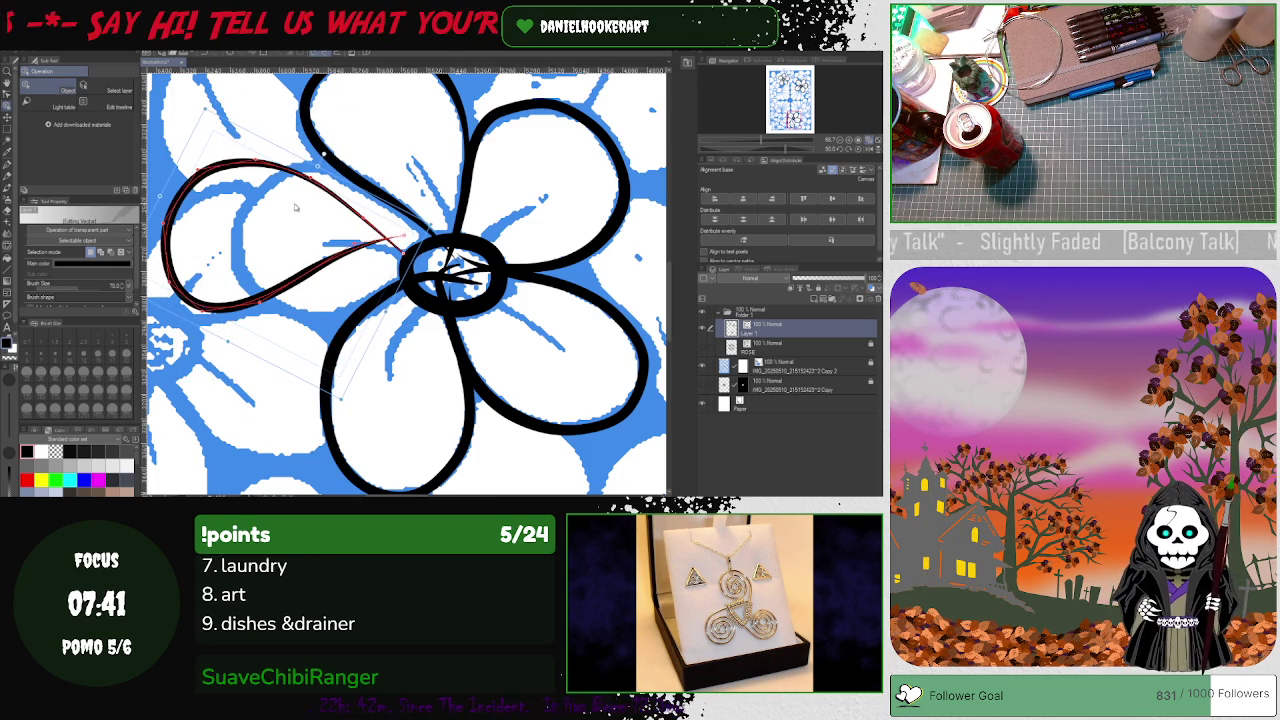